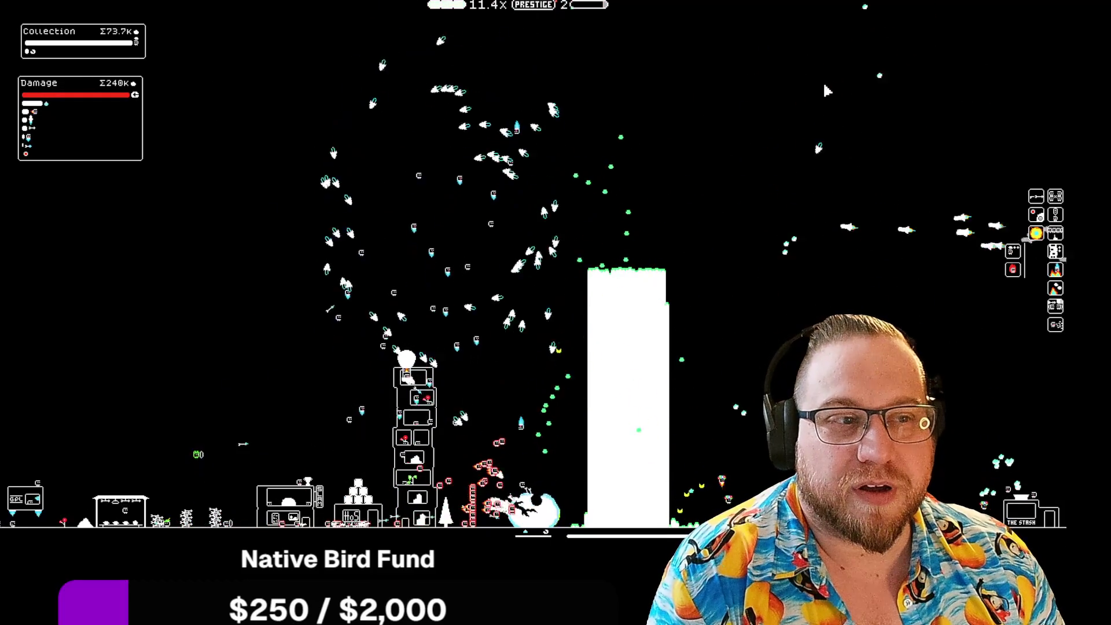
Pan the game world right to the buildings and show The Express building's upgrade details
scroll(680, 200, right, 3)
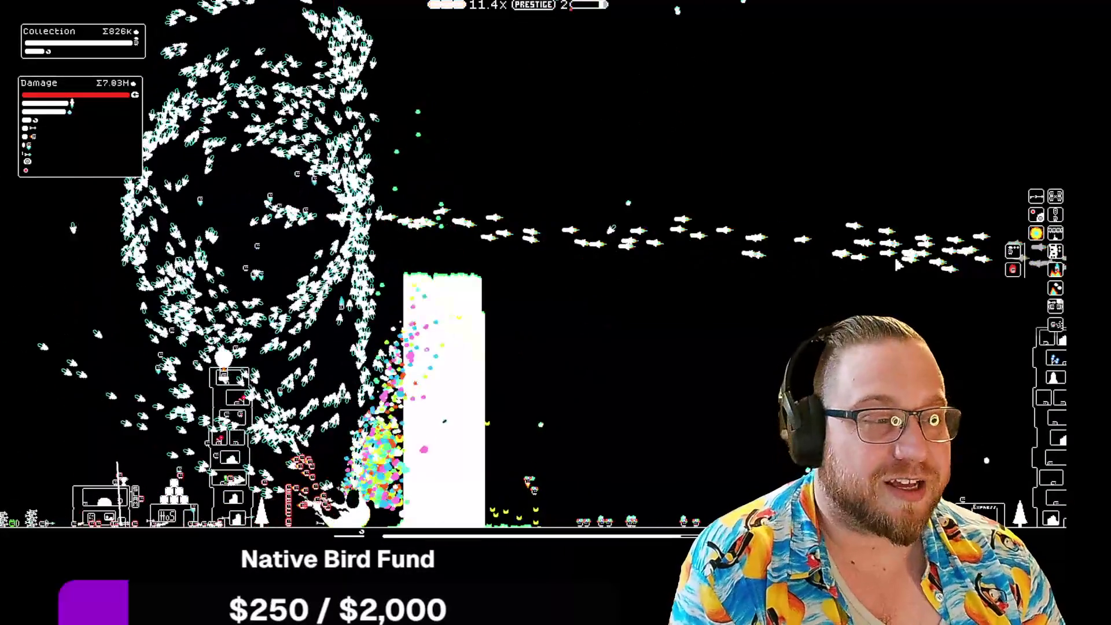
scroll(828, 283, up, 3)
scroll(475, 290, down, 3)
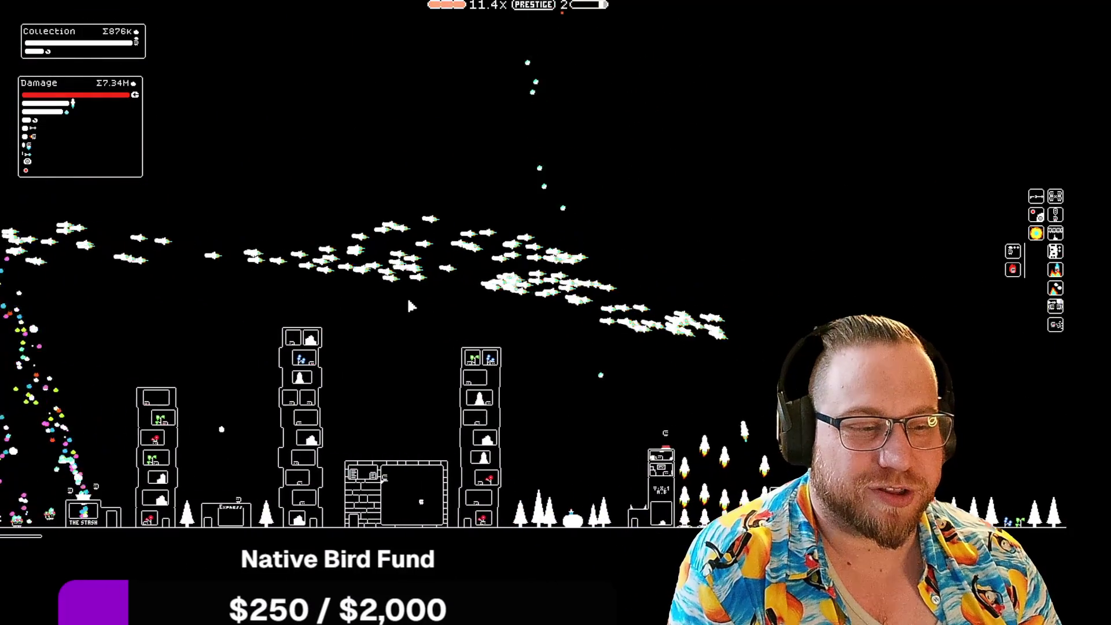
mouse_move(643, 506)
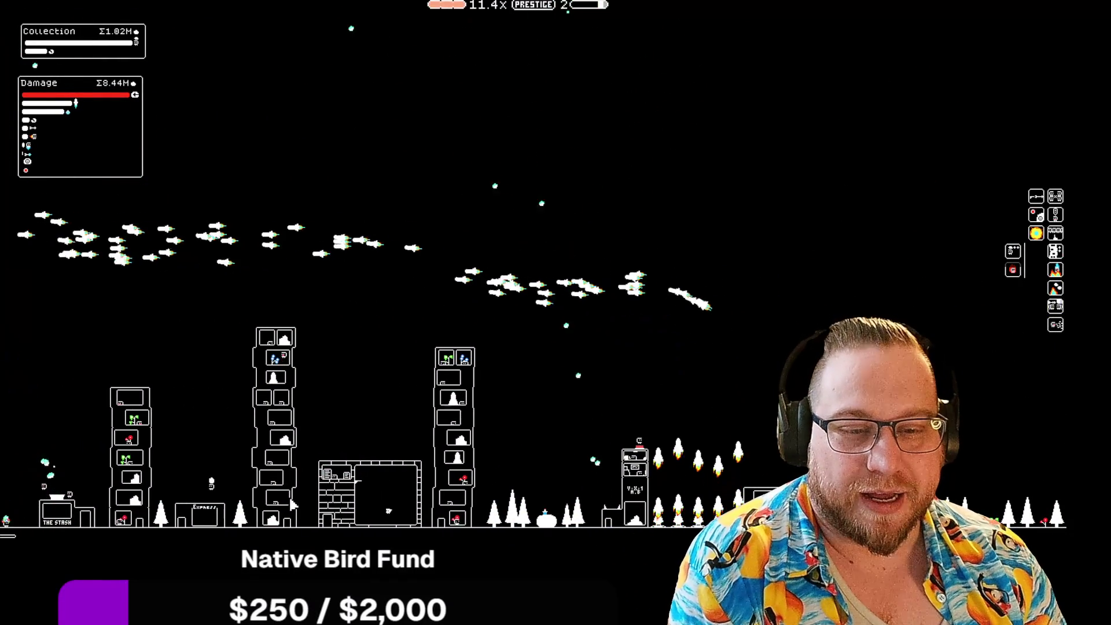
drag(214, 480, 596, 515)
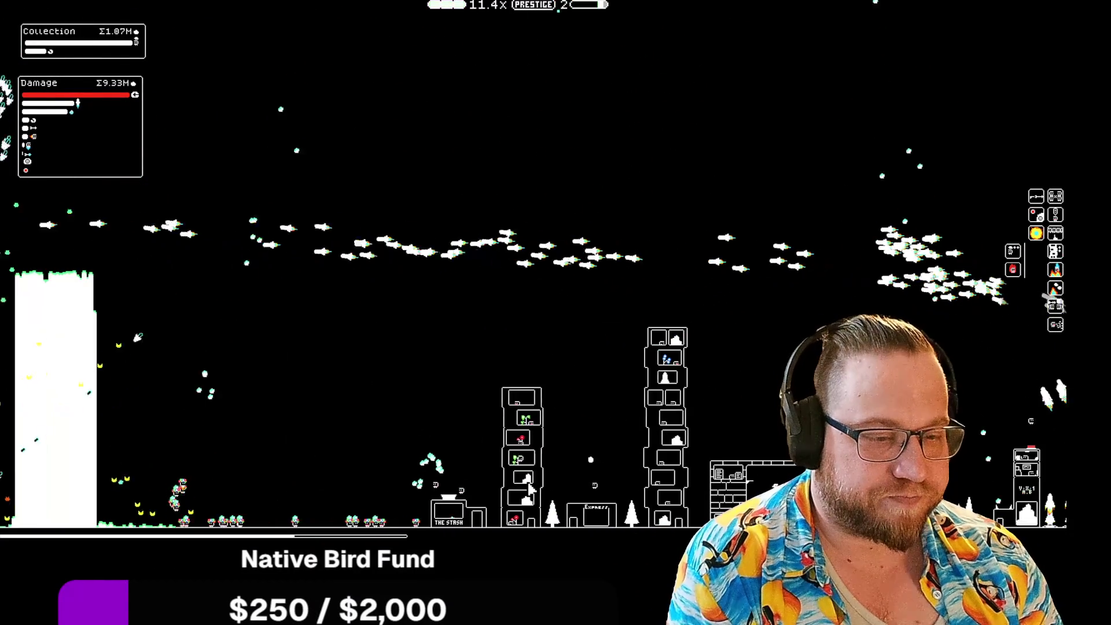
Close The Express info panel and pan back to the tall white pillar the birds attack
mouse_move(596, 515)
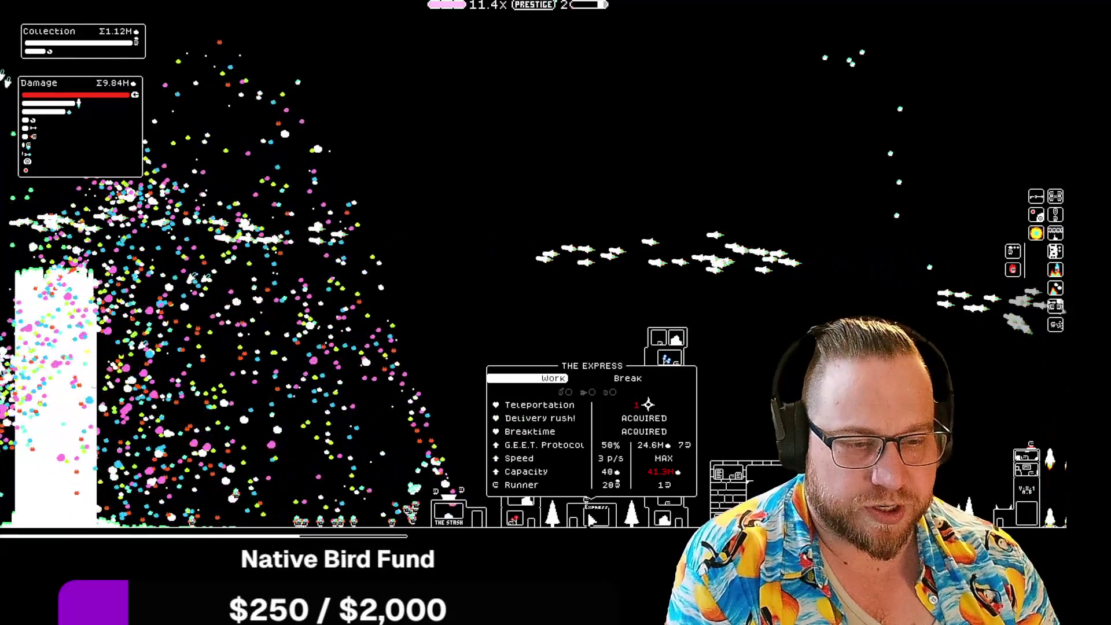
mouse_move(453, 510)
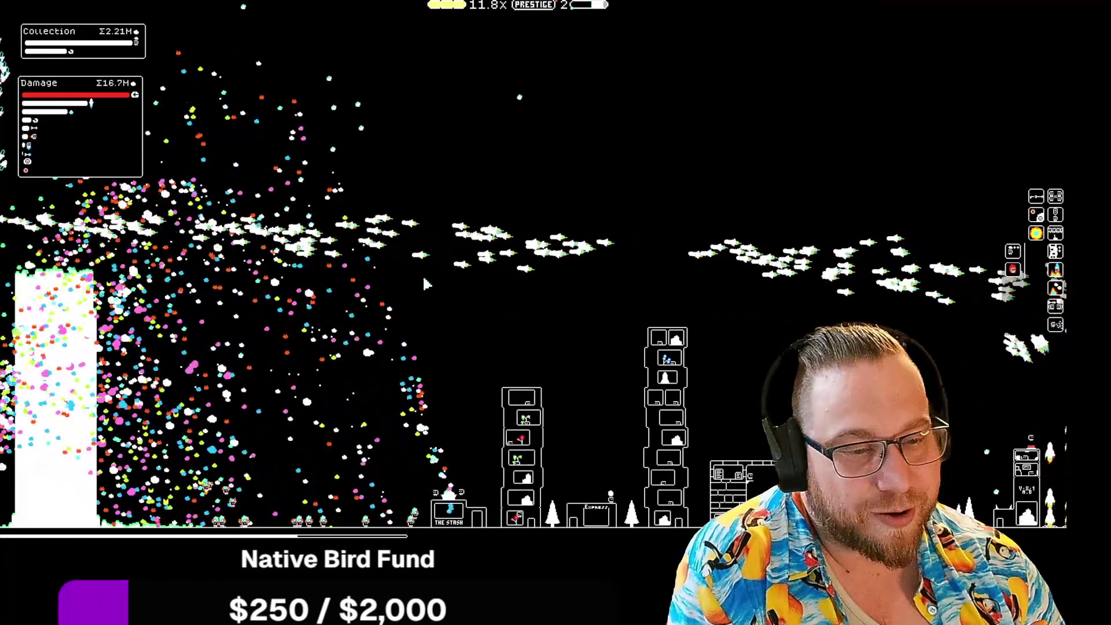
scroll(524, 319, down, 5)
drag(523, 319, 659, 317)
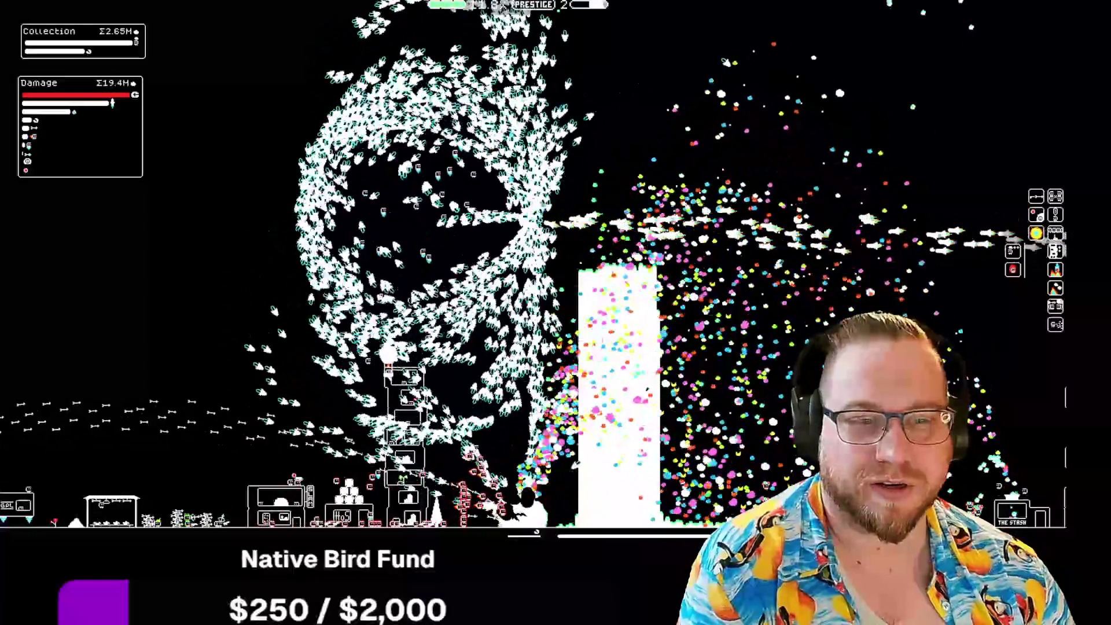
Sweep the game view left toward the empty stretch of trees with the A key
key(a)
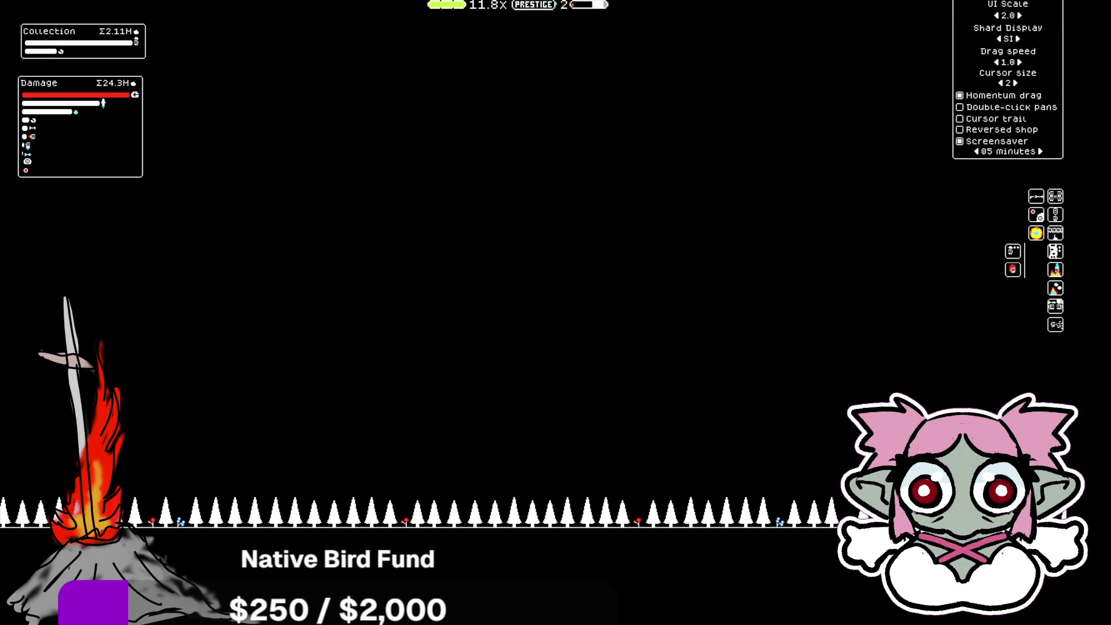
Quit the idle bird game with Save/Quit, returning to the ceiling.gd script in Godot
mouse_move(1024, 8)
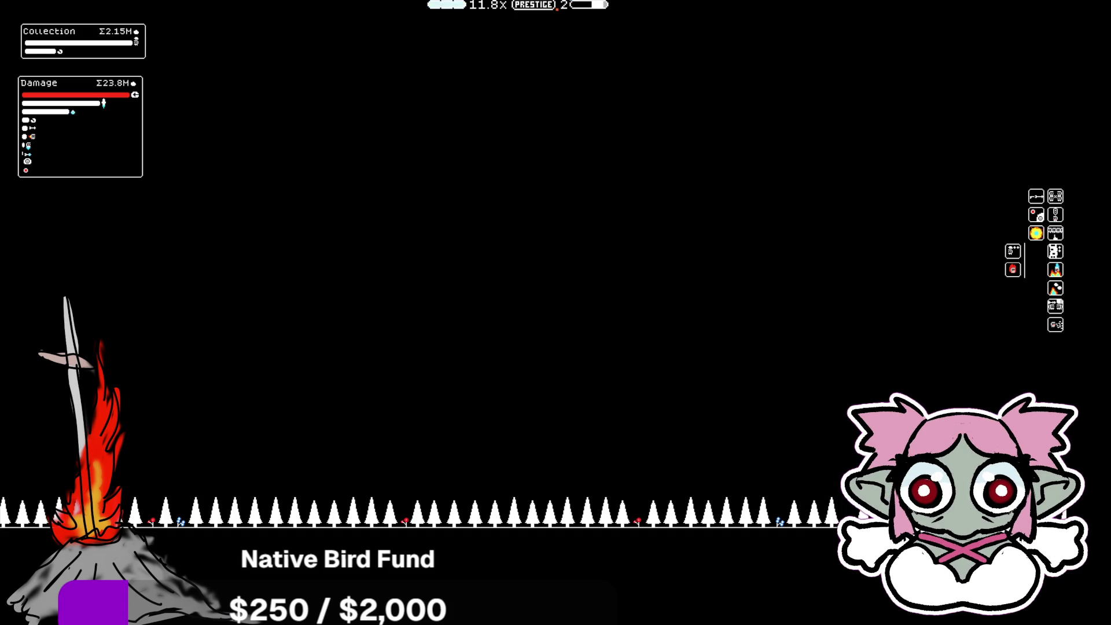
click(1003, 72)
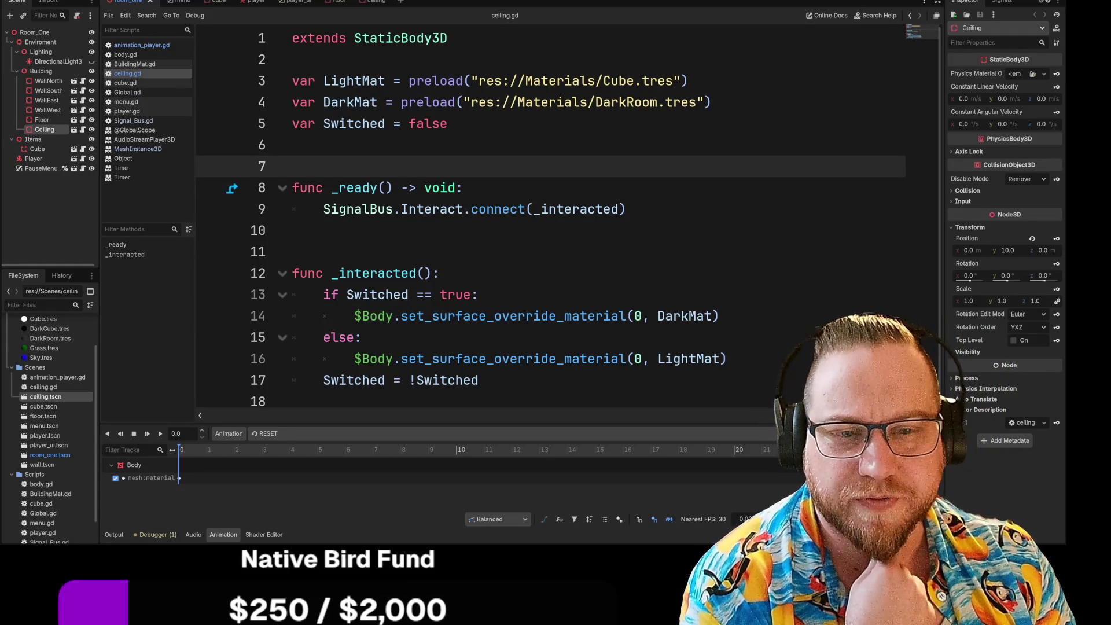
Run the room_one scene with F5, pause it with Esc, then stop the test run
click(171, 2)
click(139, 3)
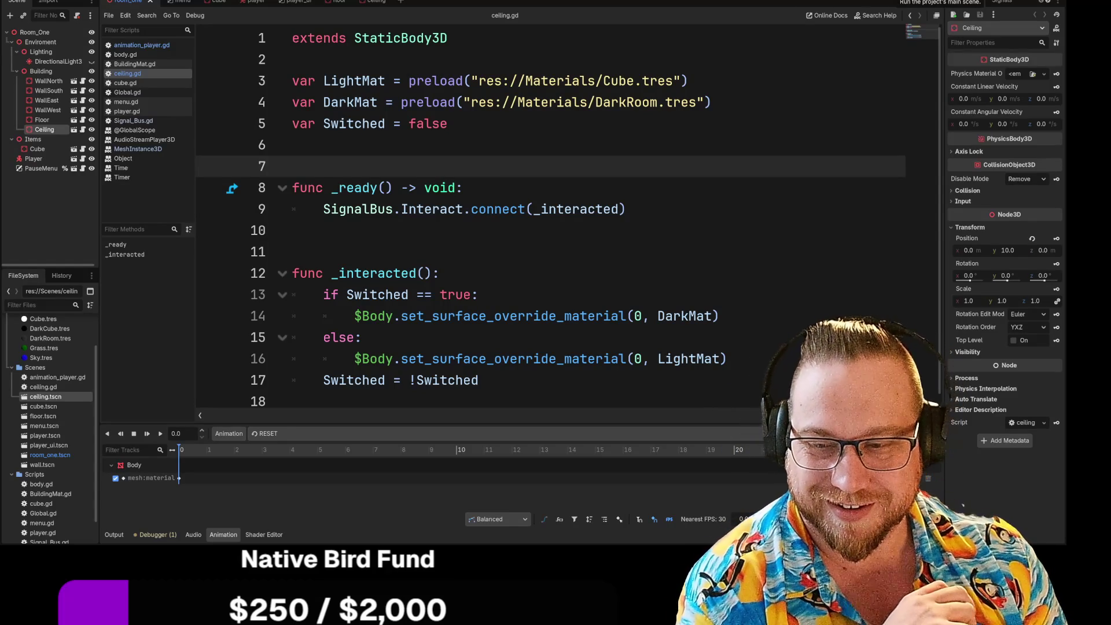
key(F5)
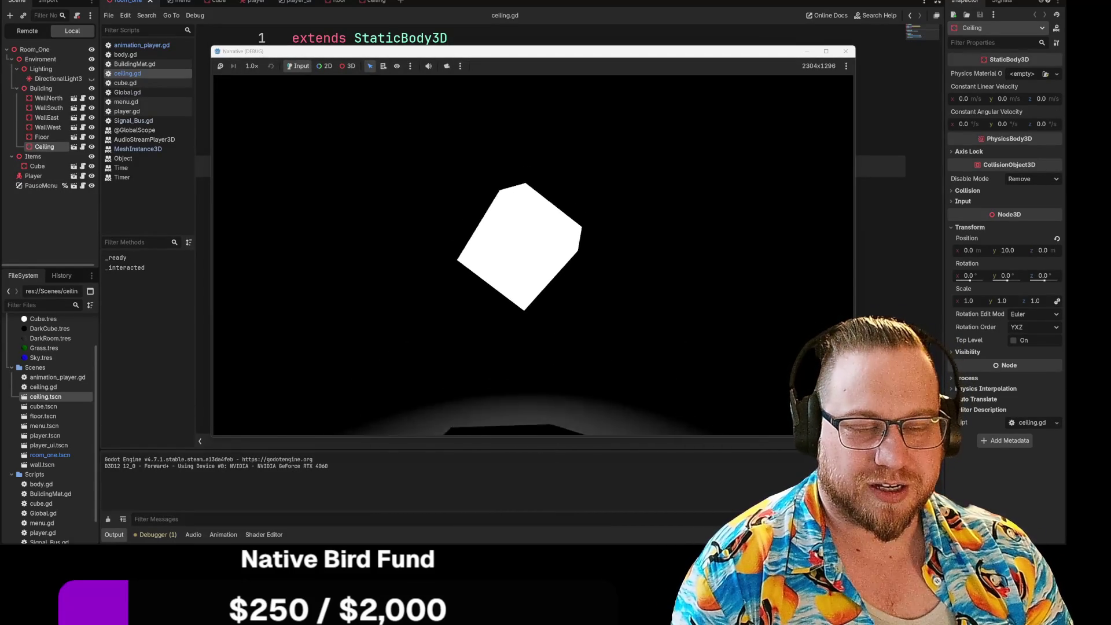
key(Escape)
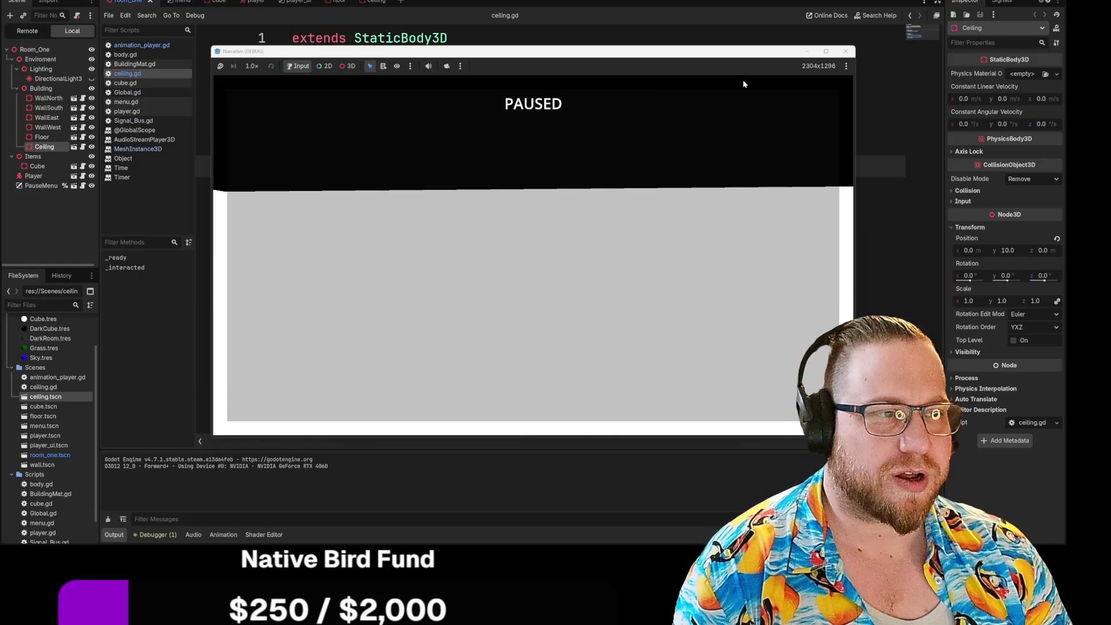
click(845, 52)
click(46, 0)
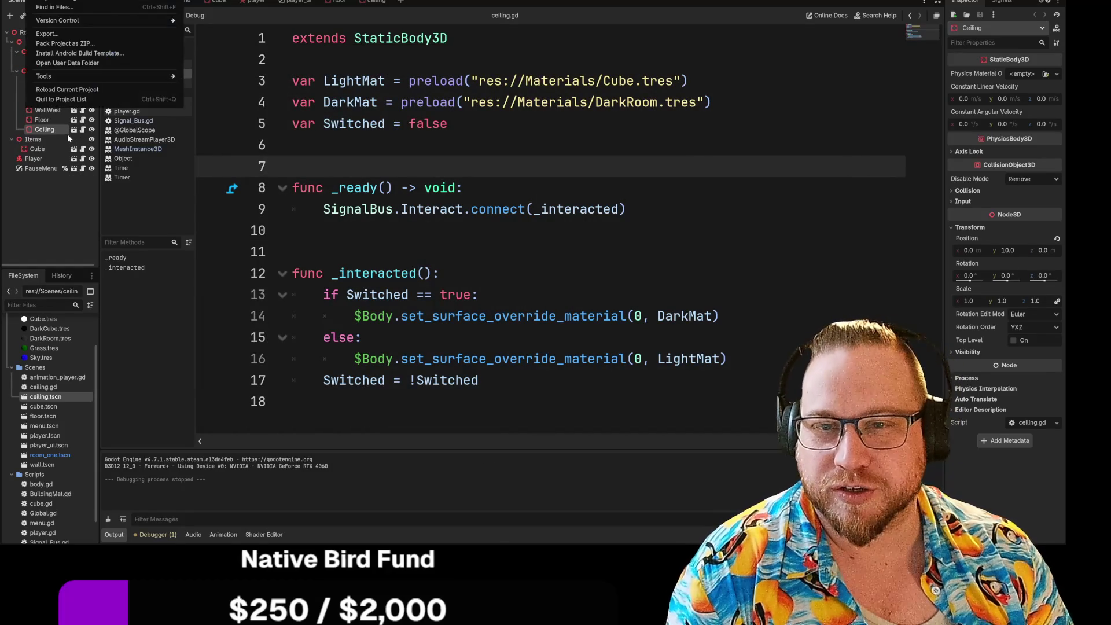
Reload the current project from the Project menu and run it again with F5
click(67, 91)
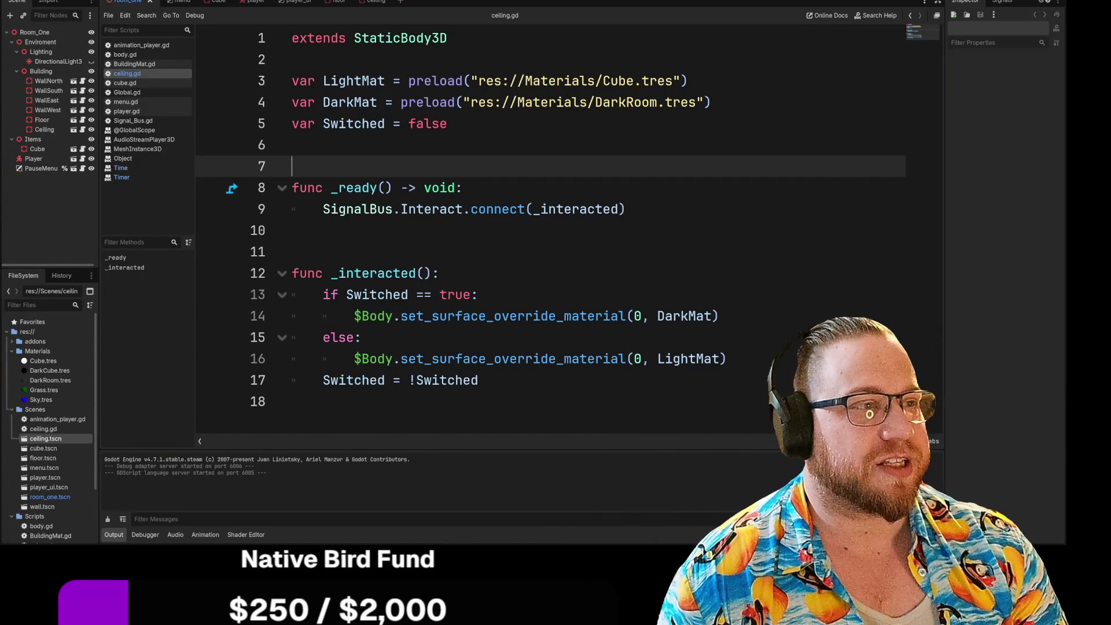
key(F5)
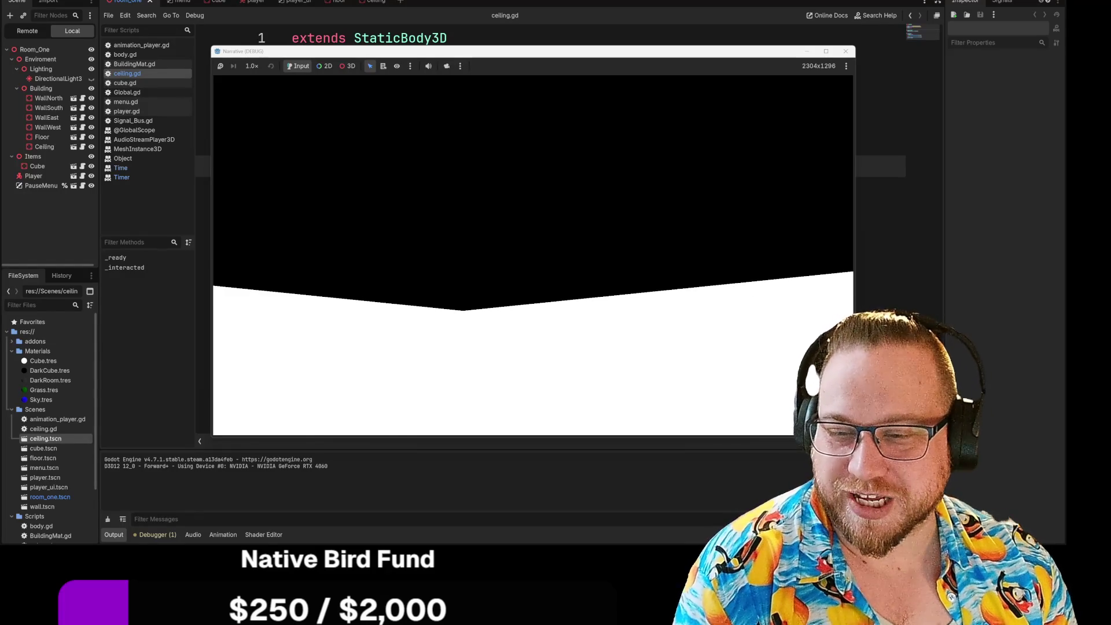
Pause the running room test game to bring up its PAUSED screen
key(Escape)
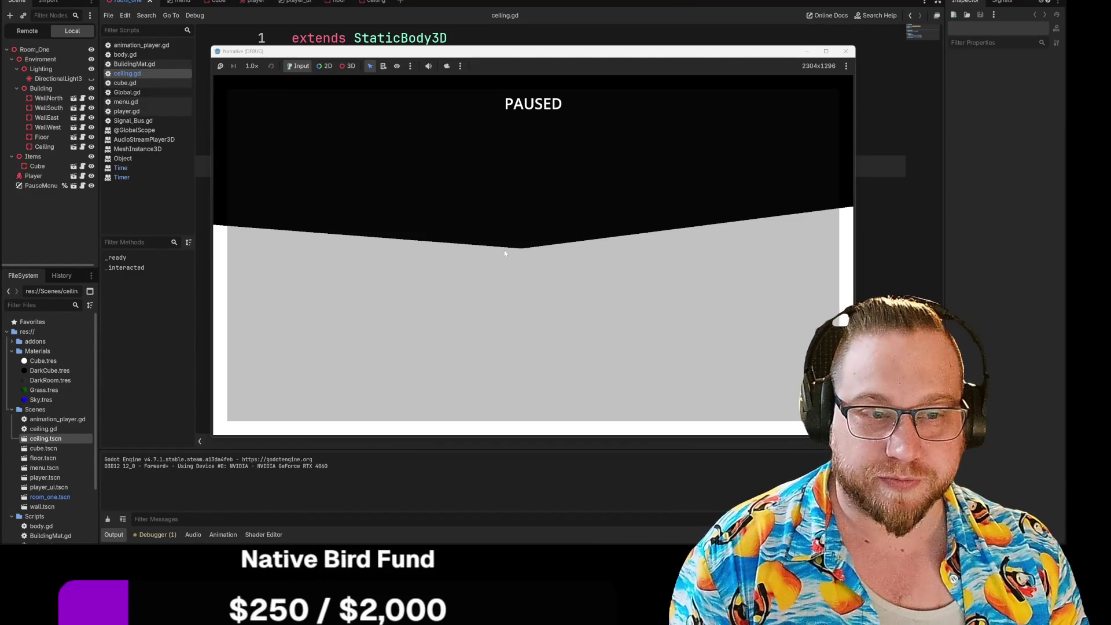
Resume the test game to view the dark room with the small white cube, then pause again
key(Escape)
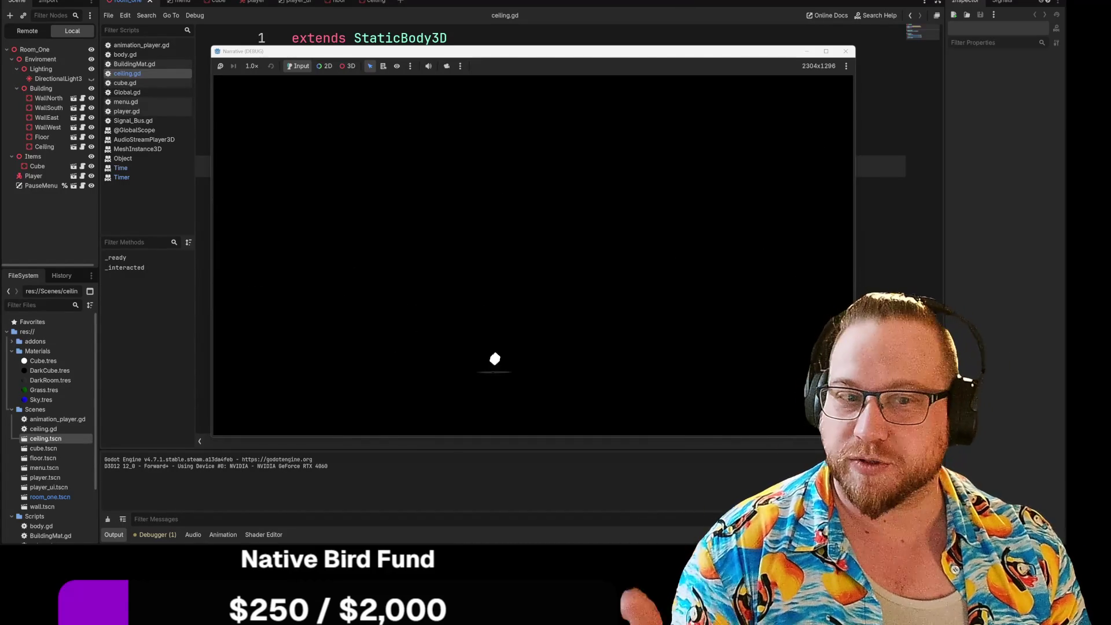
key(Escape)
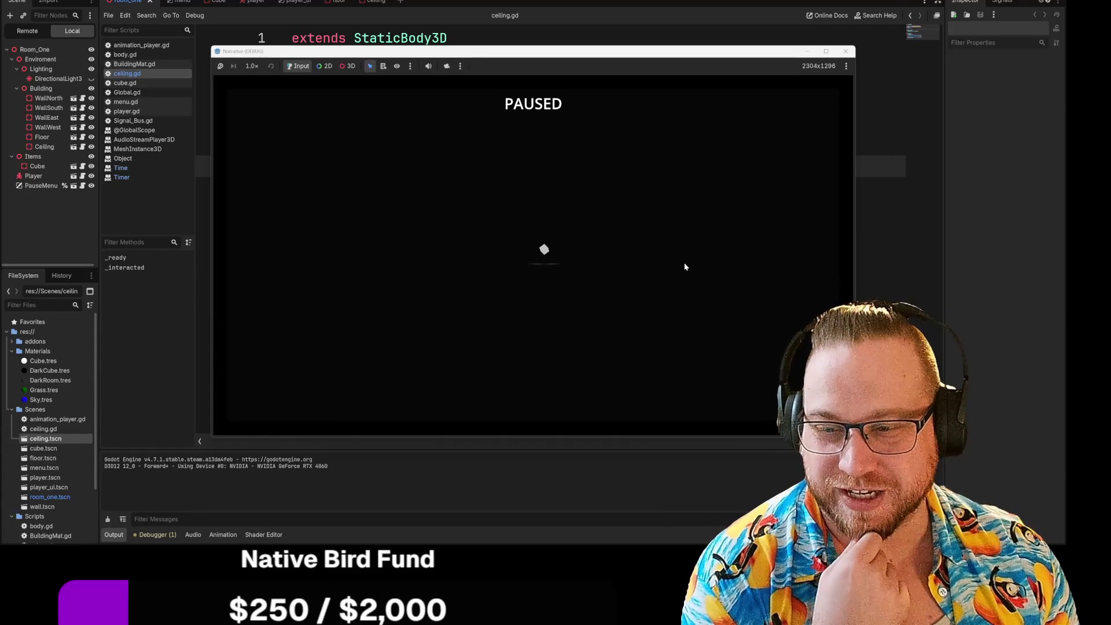
Stop the running game to return to ceiling.gd, and drag the photo viewer over the editor
click(845, 51)
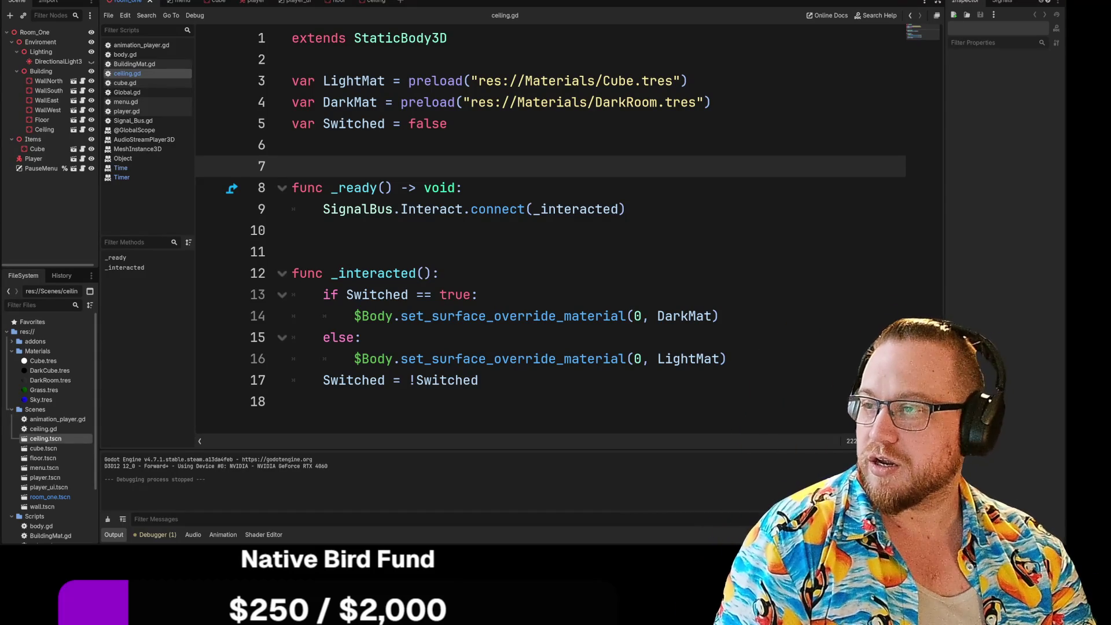
drag(0, 90, 255, 91)
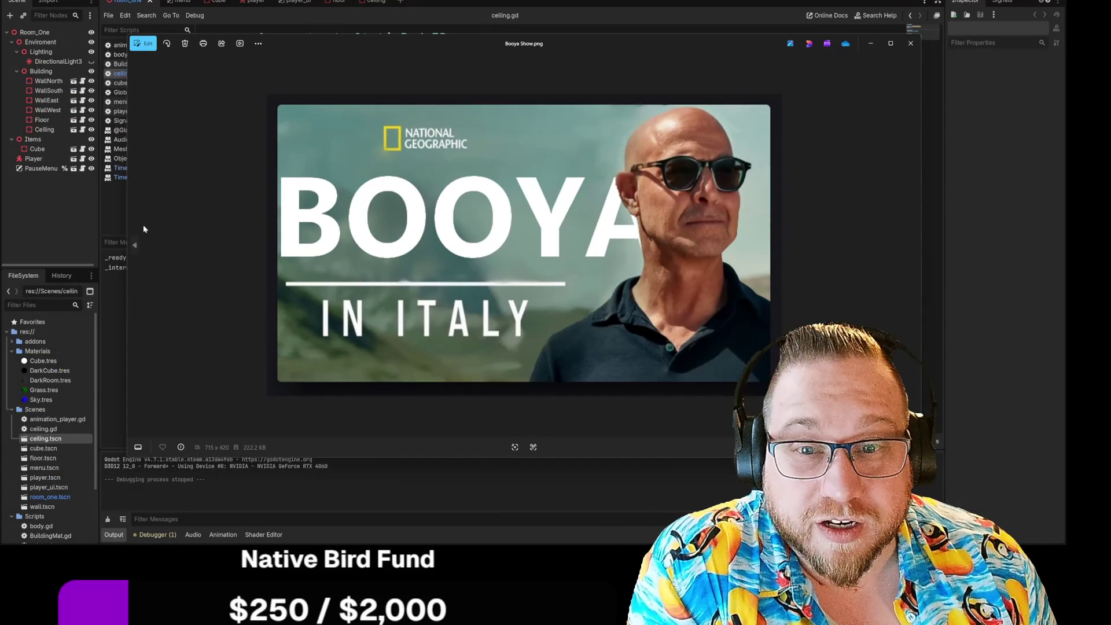
Switch from Booya Show.png to Booya In Italy.png, then close it to reveal the welder photo
click(134, 247)
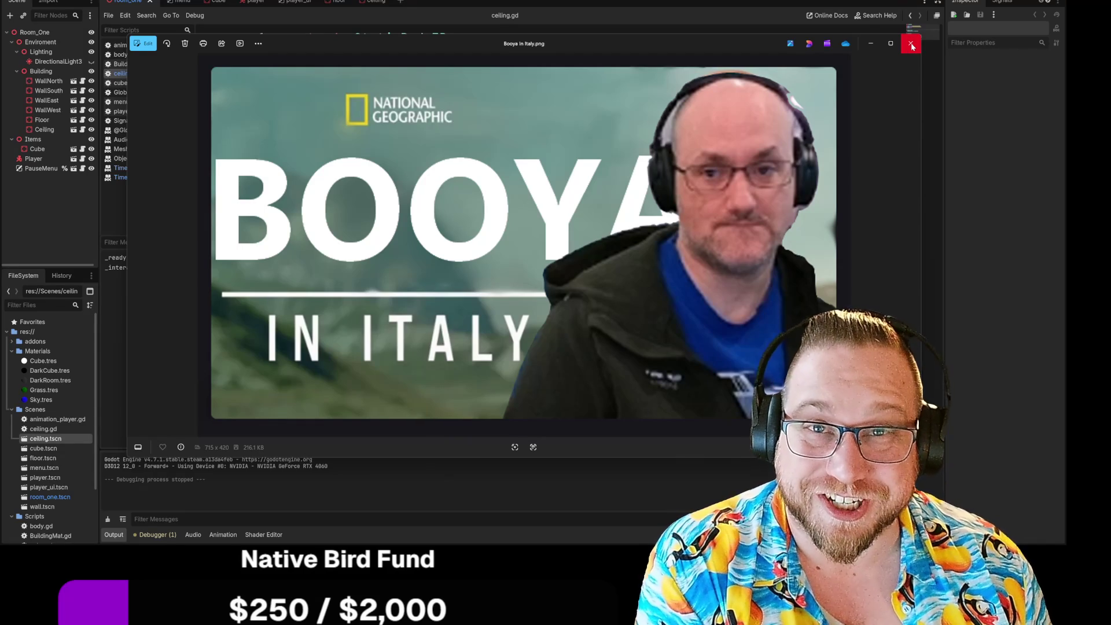
click(911, 44)
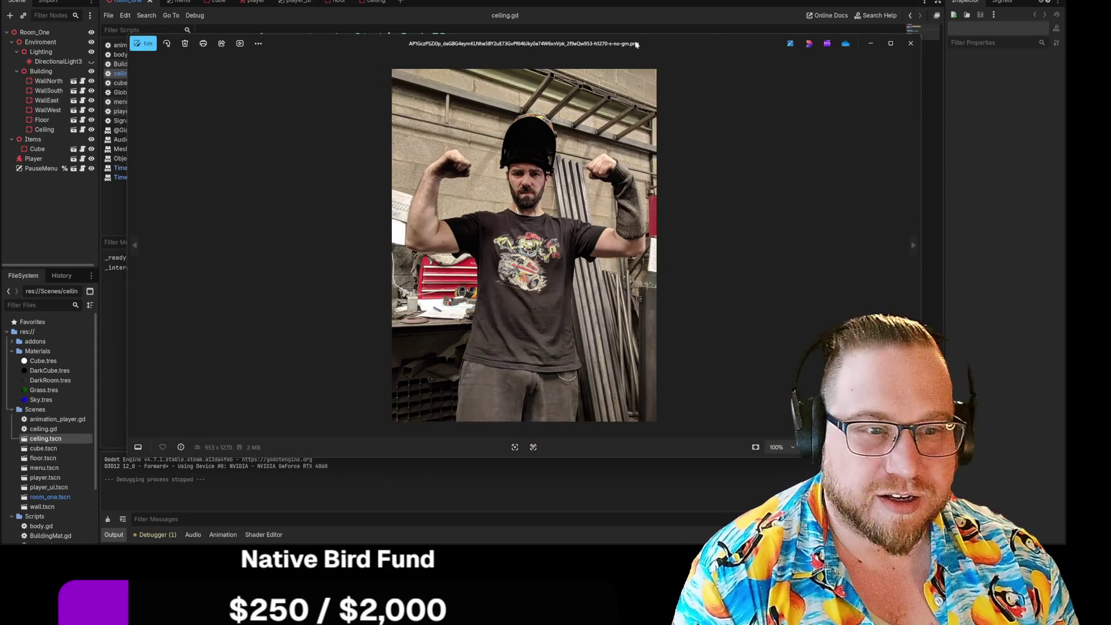
Make the welding-helmet photo window taller, zoom in and out, then close it
click(911, 42)
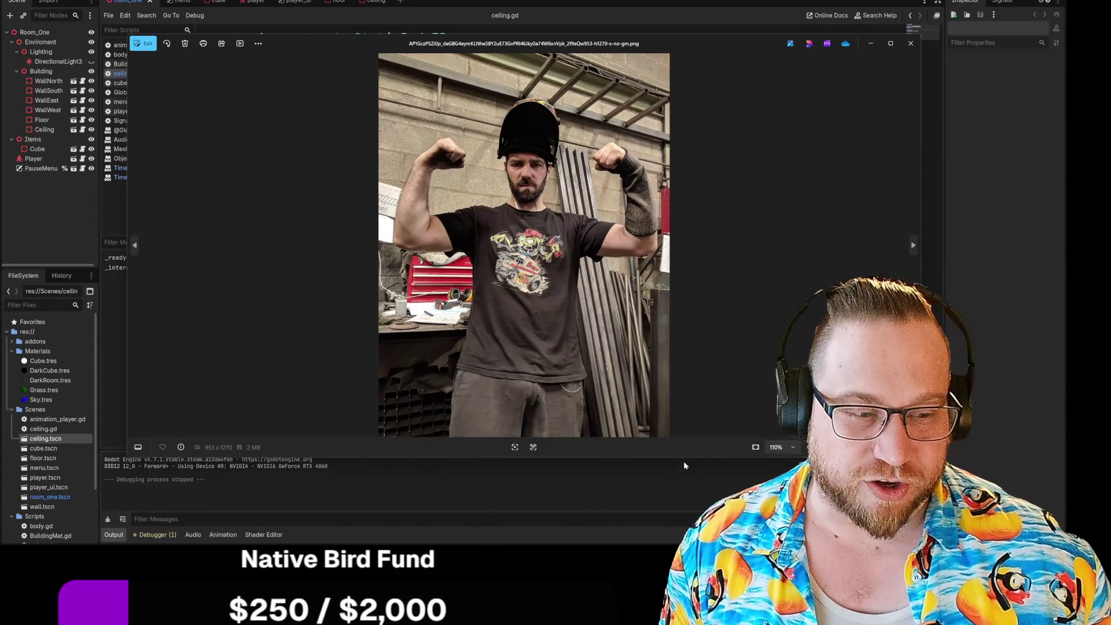
drag(687, 459, 687, 537)
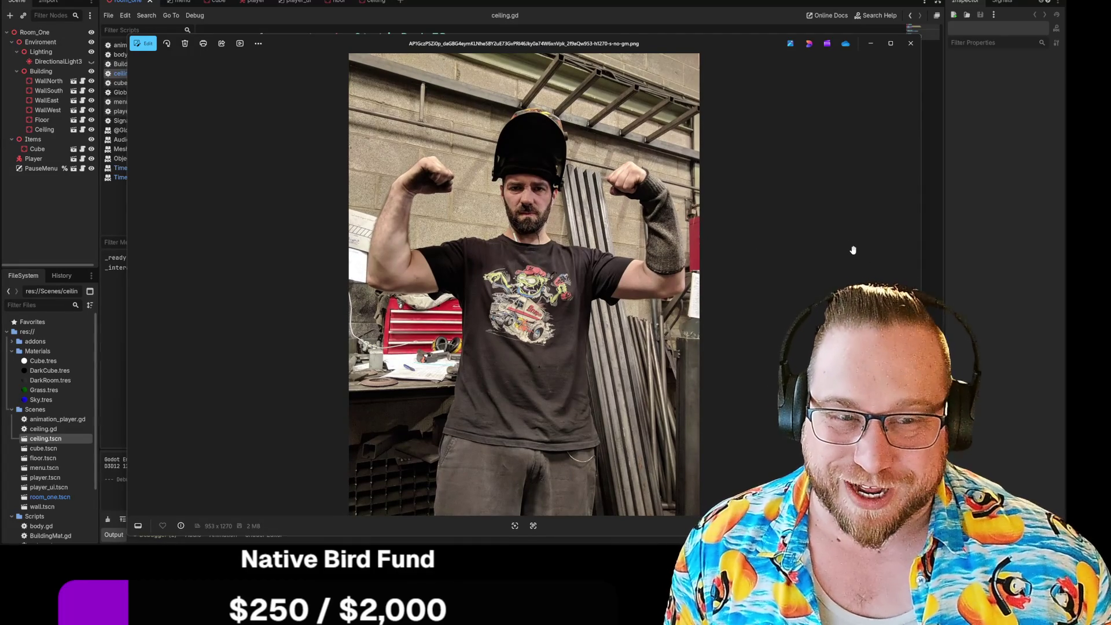
scroll(480, 264, up, 3)
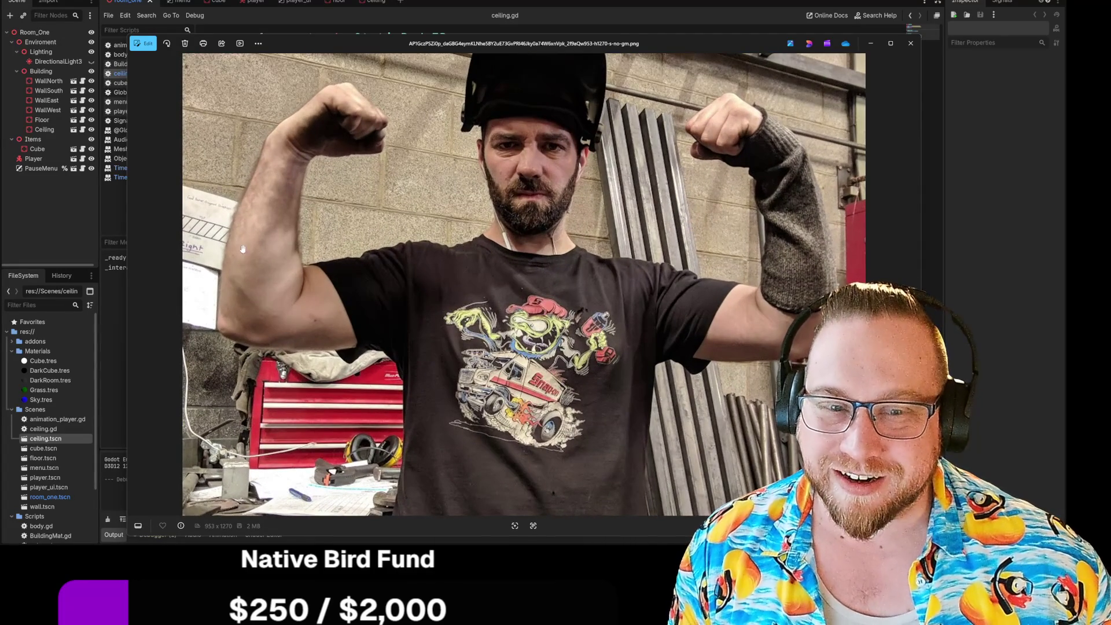
scroll(264, 261, down, 3)
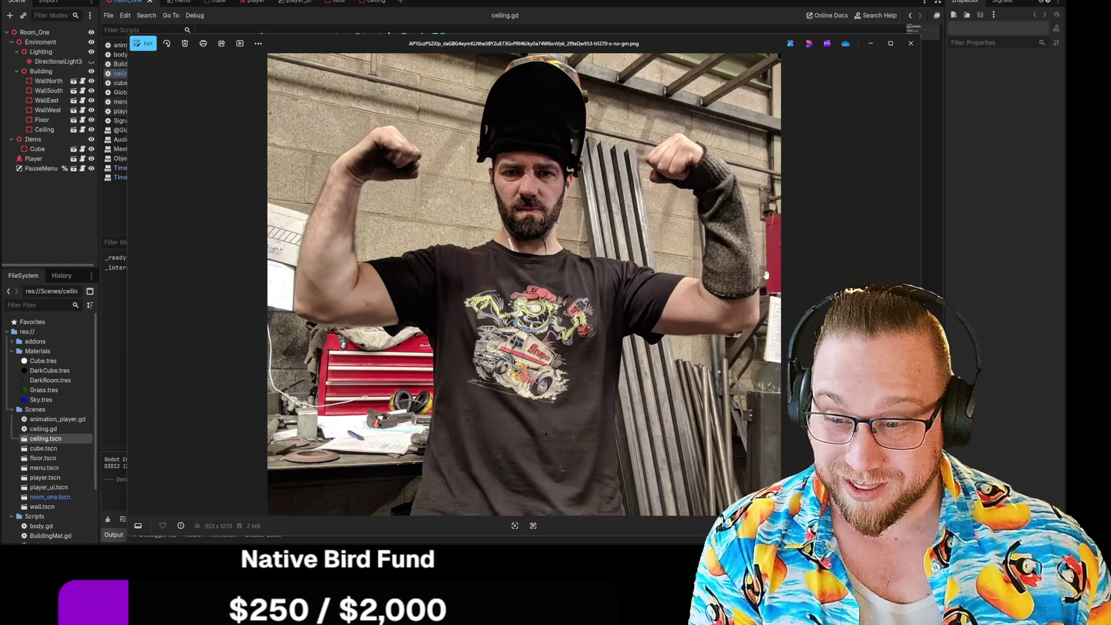
scroll(718, 162, down, 2)
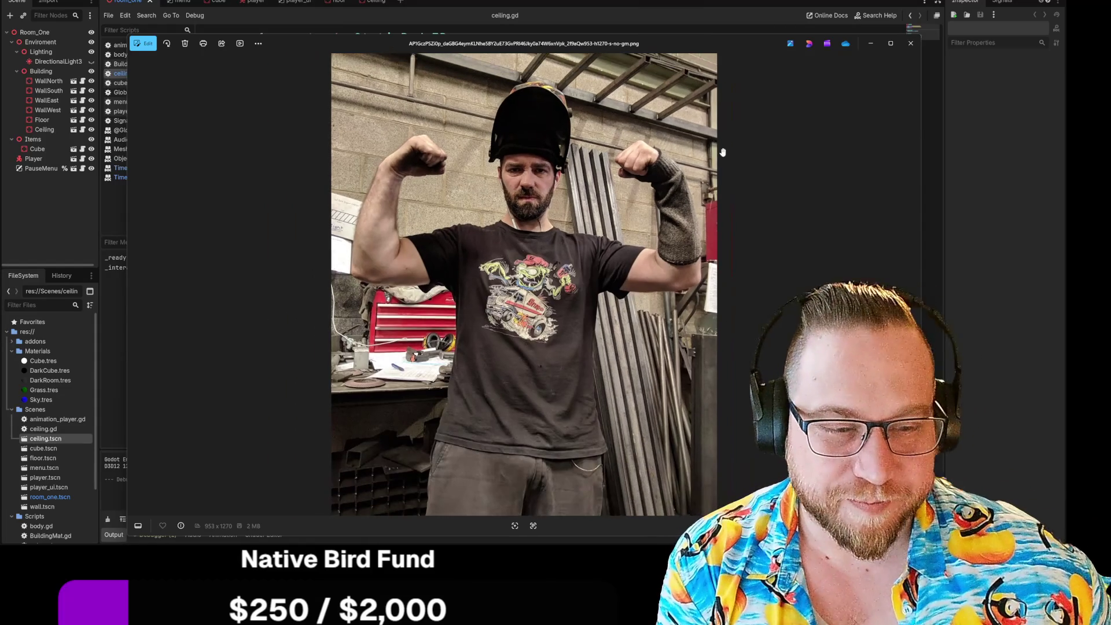
click(910, 43)
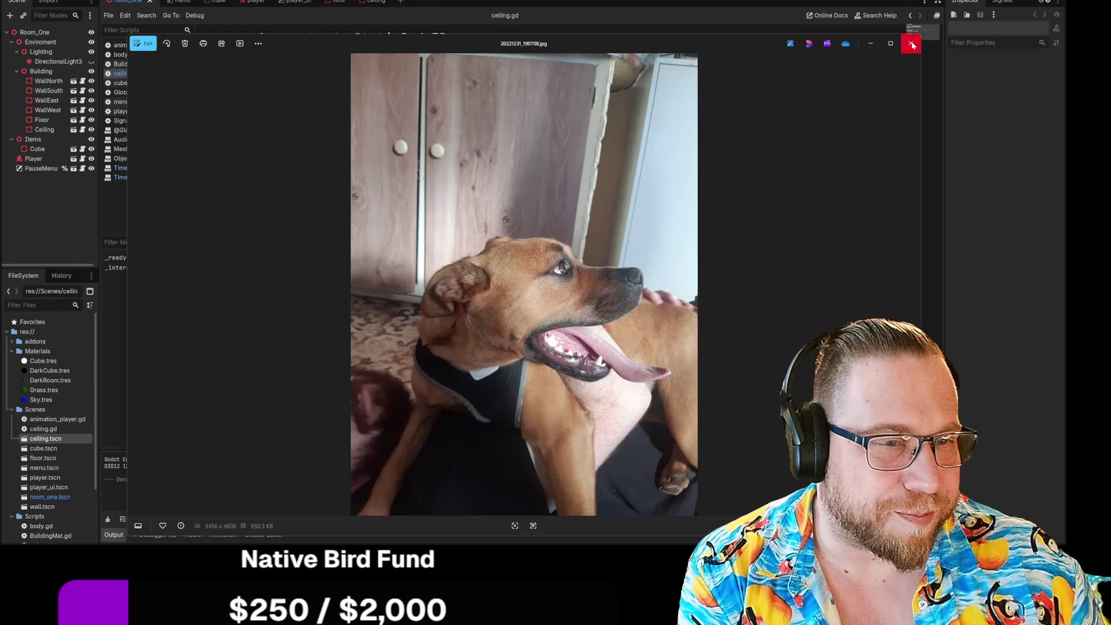
Close the dog-on-towel photo and zoom in on the following dog photos
click(910, 39)
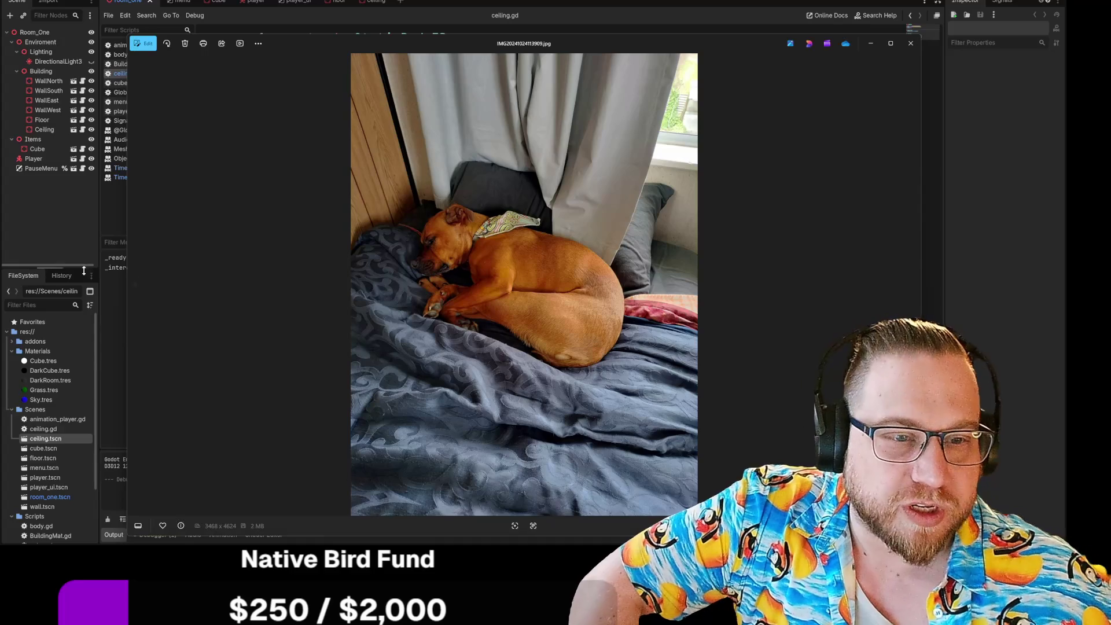
scroll(469, 257, up, 3)
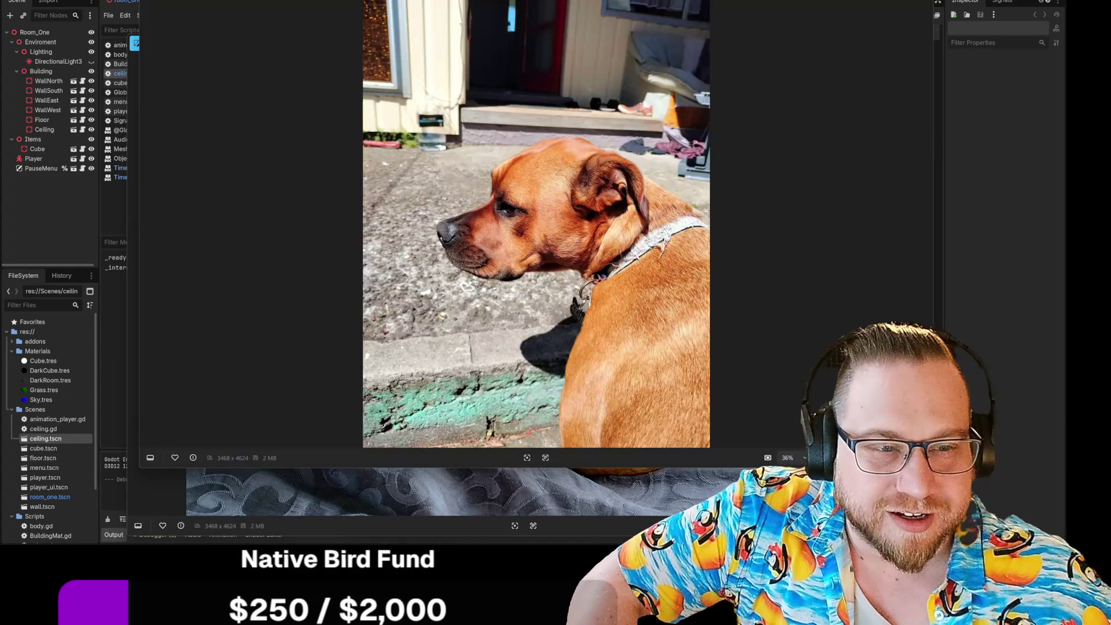
scroll(591, 299, up, 5)
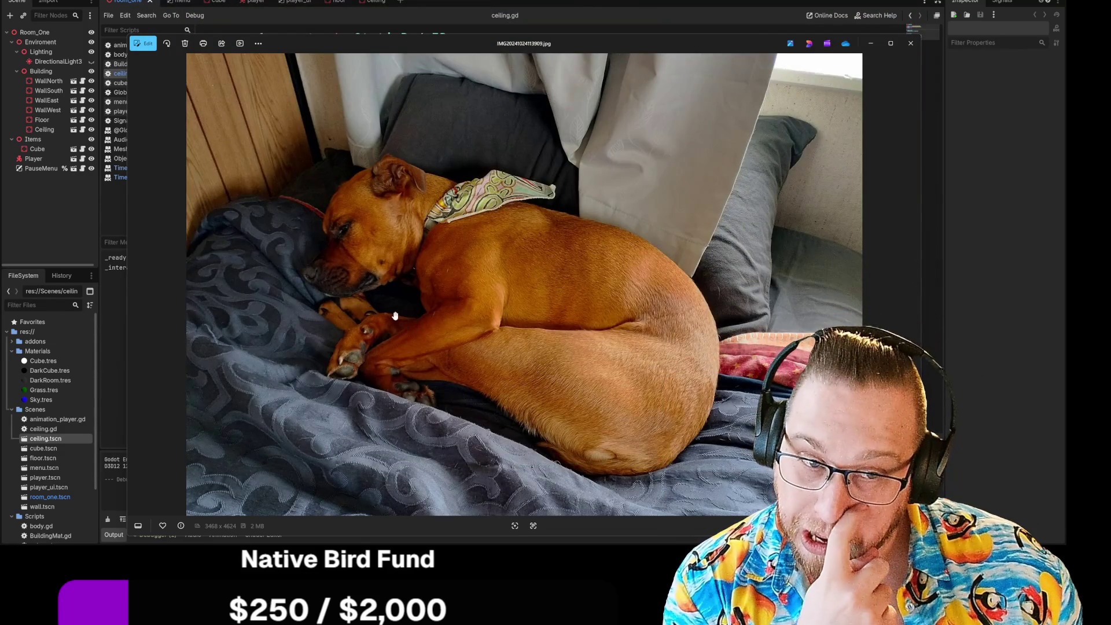
scroll(405, 328, up, 2)
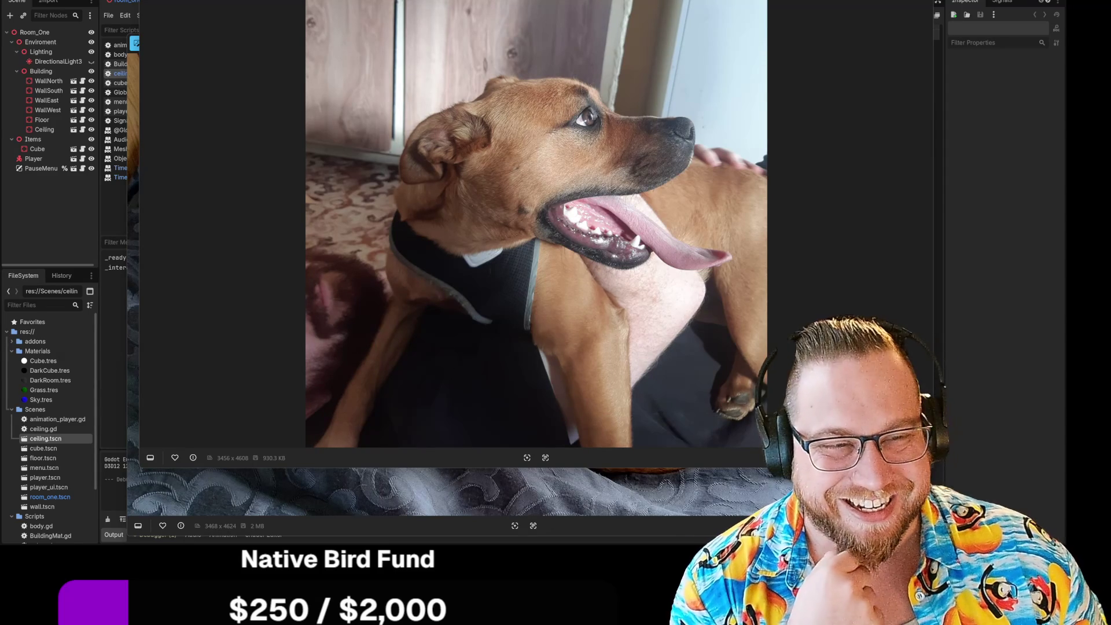
Zoom in and out on the dog photos, then close the standing-dog and sleeping-dog viewers
scroll(634, 99, down, 3)
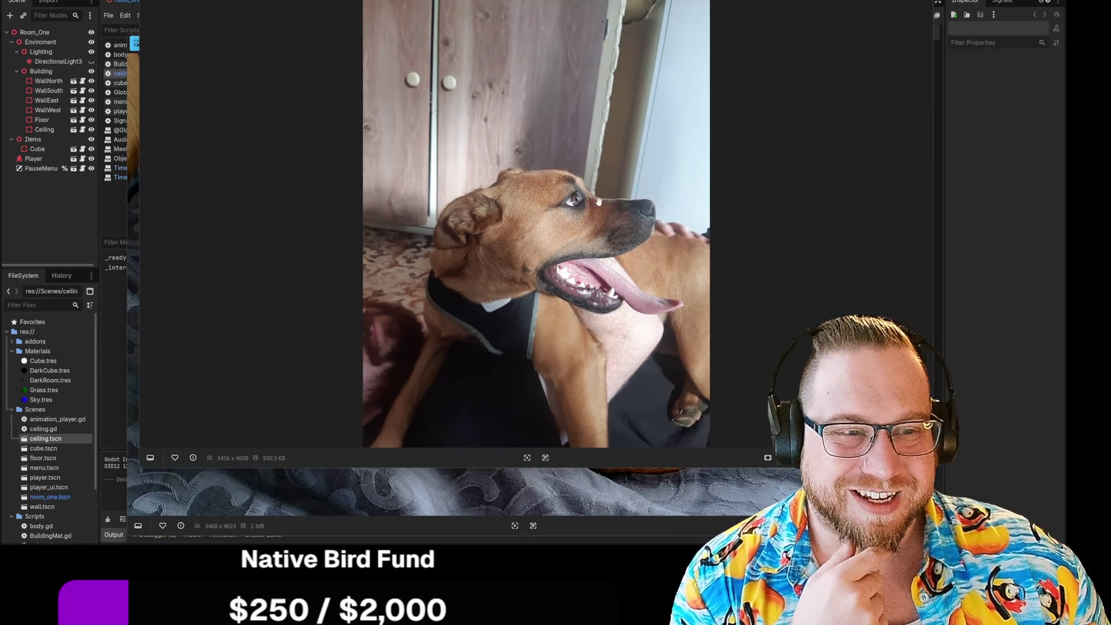
scroll(600, 201, up, 1)
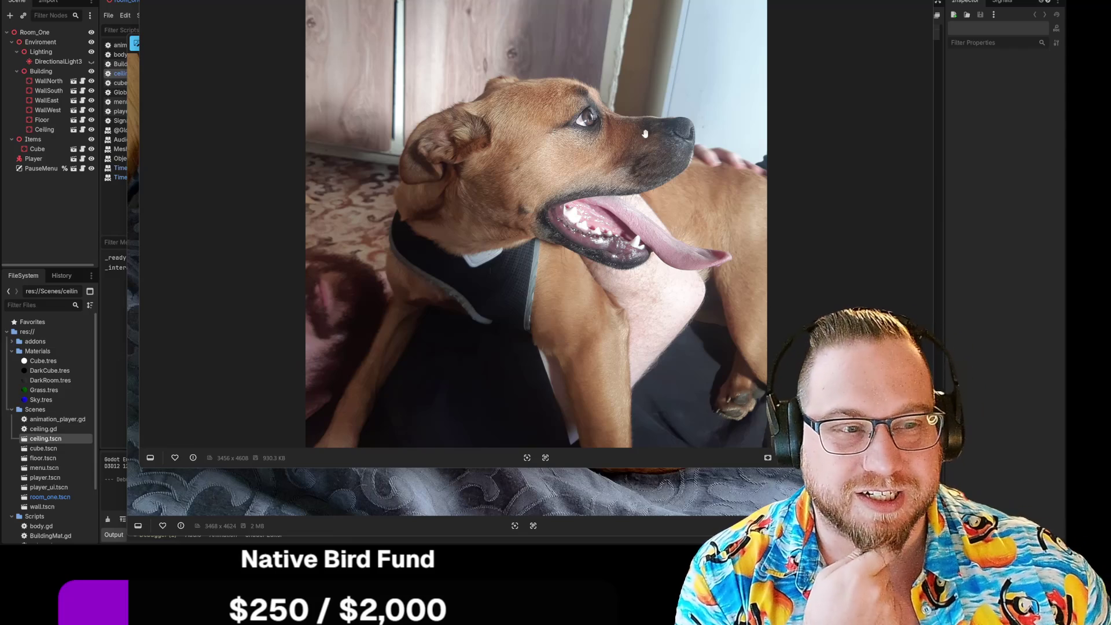
scroll(670, 141, up, 2)
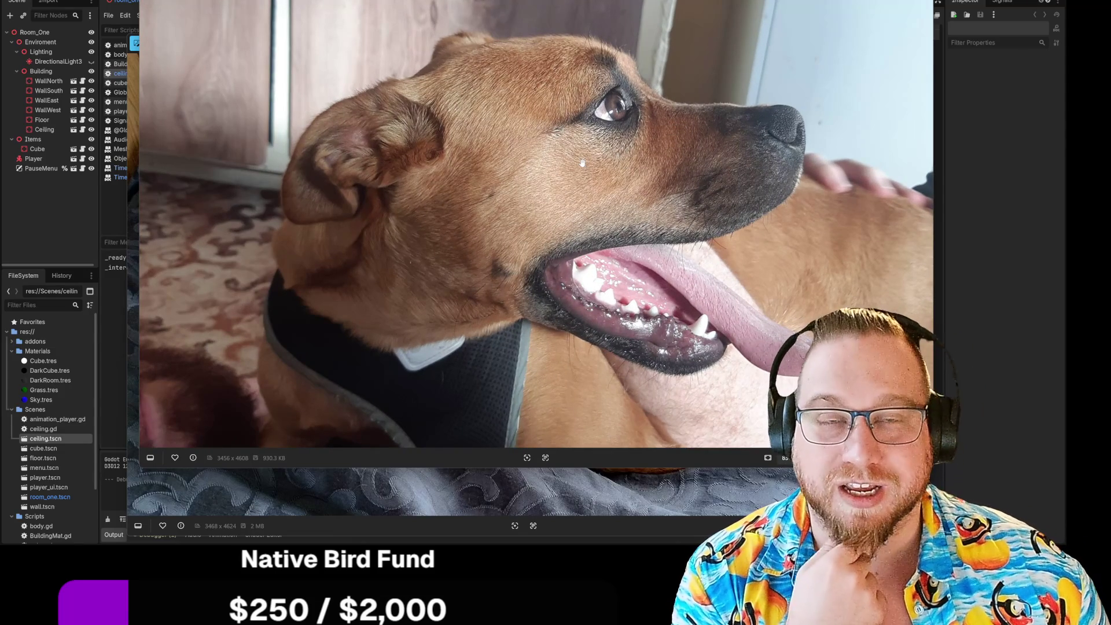
scroll(582, 162, down, 3)
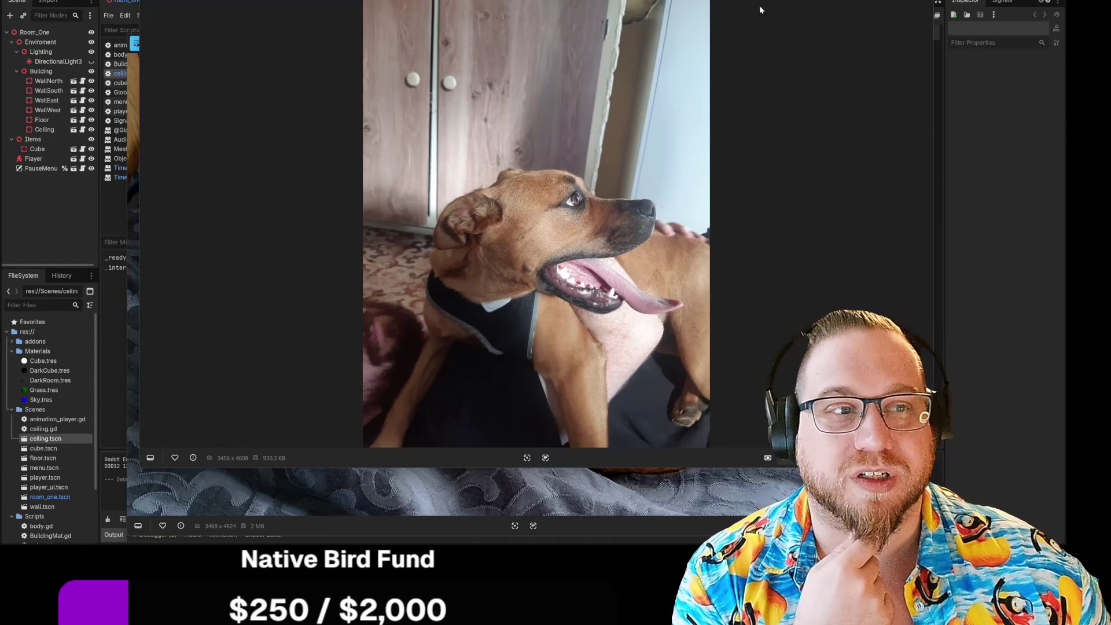
click(135, 431)
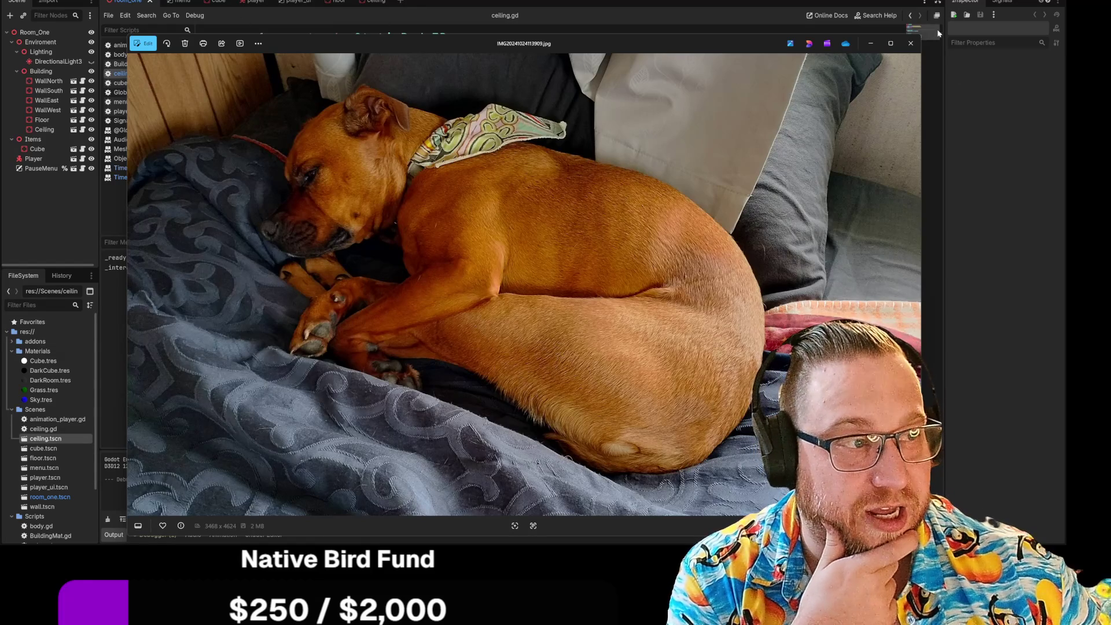
click(911, 46)
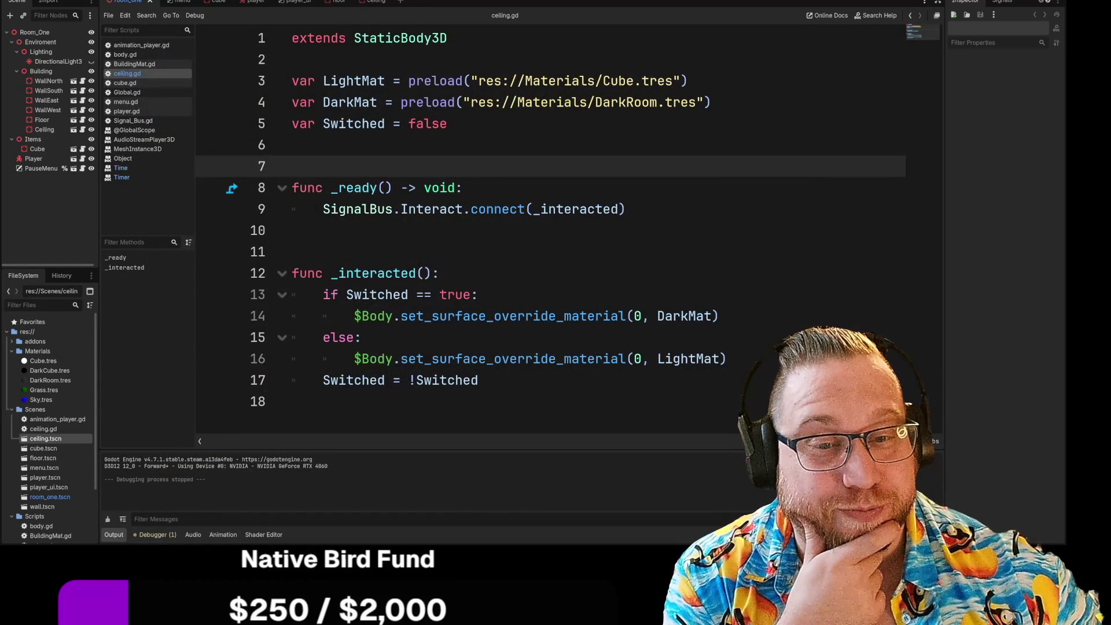
Place the cursor above _interacted in ceiling.gd and highlight the line 3 light material path
click(439, 274)
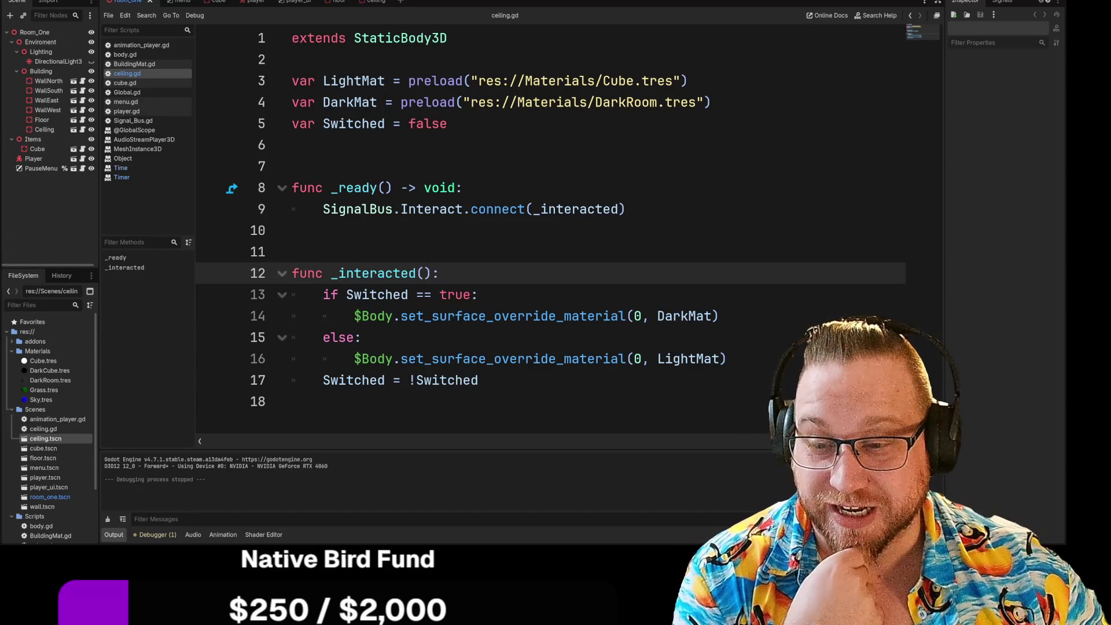
click(292, 252)
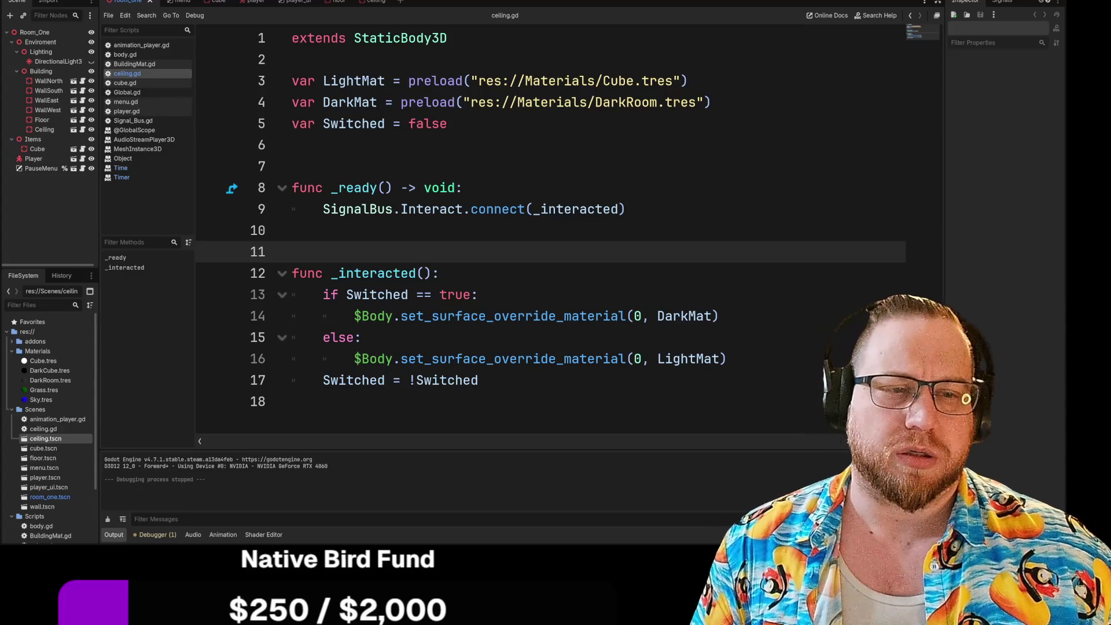
drag(541, 81, 688, 81)
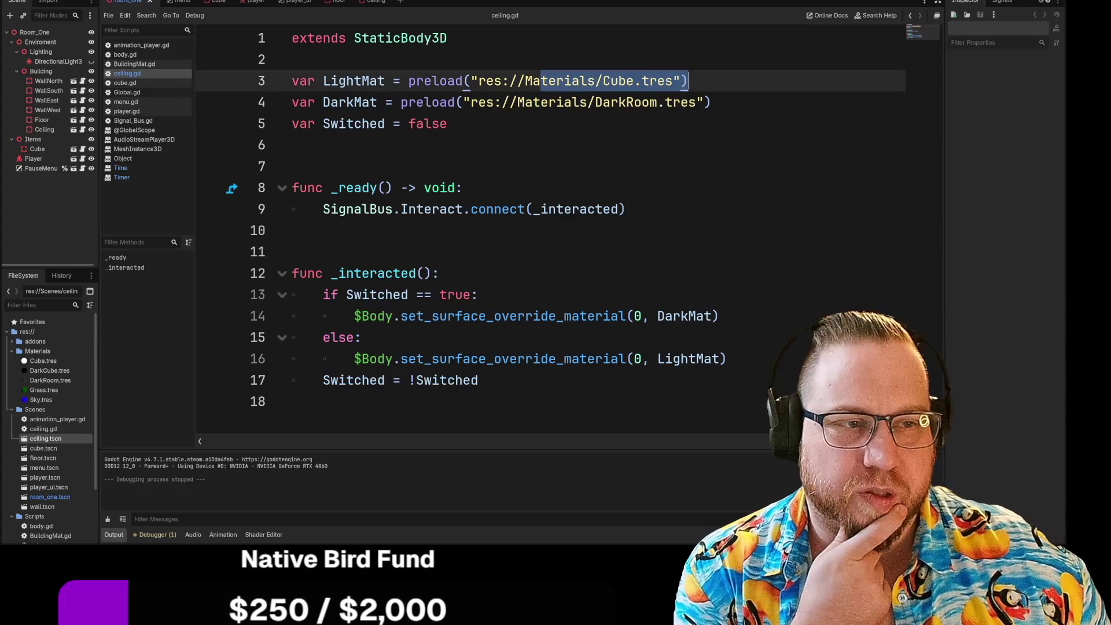
Highlight the dark material path and the DarkMat and LightMat swap lines in ceiling.gd
drag(401, 102, 712, 102)
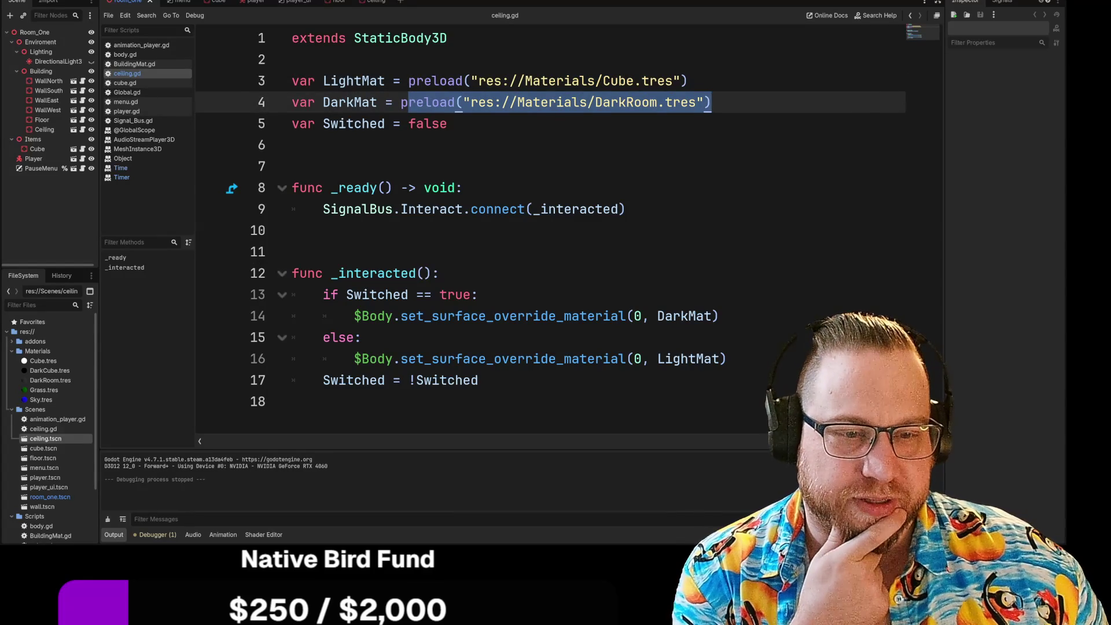
click(354, 316)
mouse_move(354, 316)
mouse_down()
mouse_move(361, 337)
mouse_move(718, 316)
mouse_up()
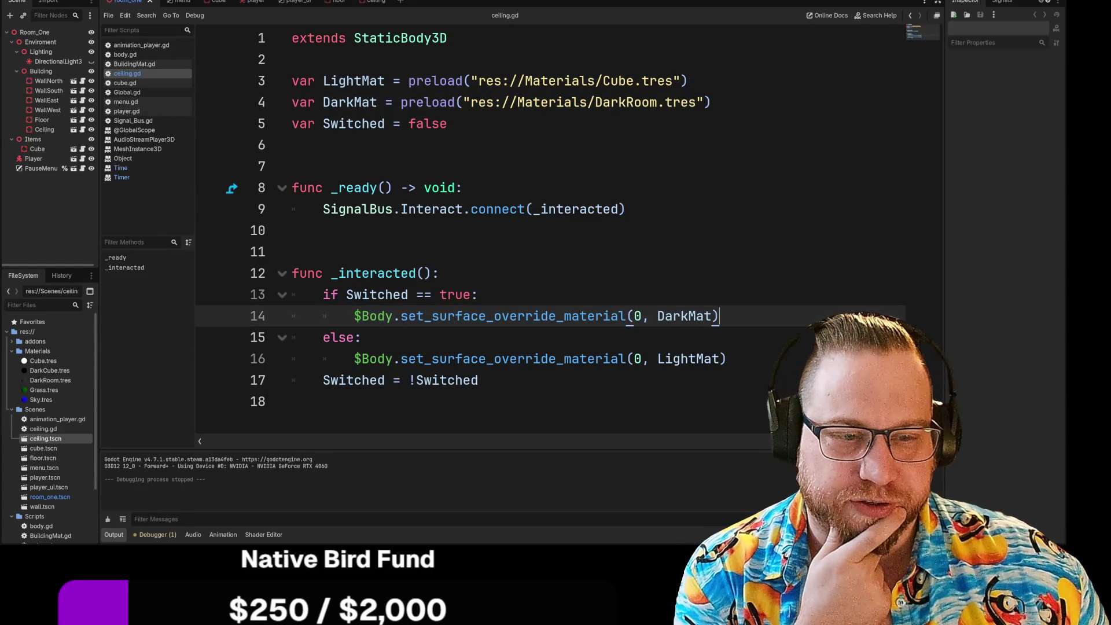
drag(354, 359, 726, 358)
click(727, 359)
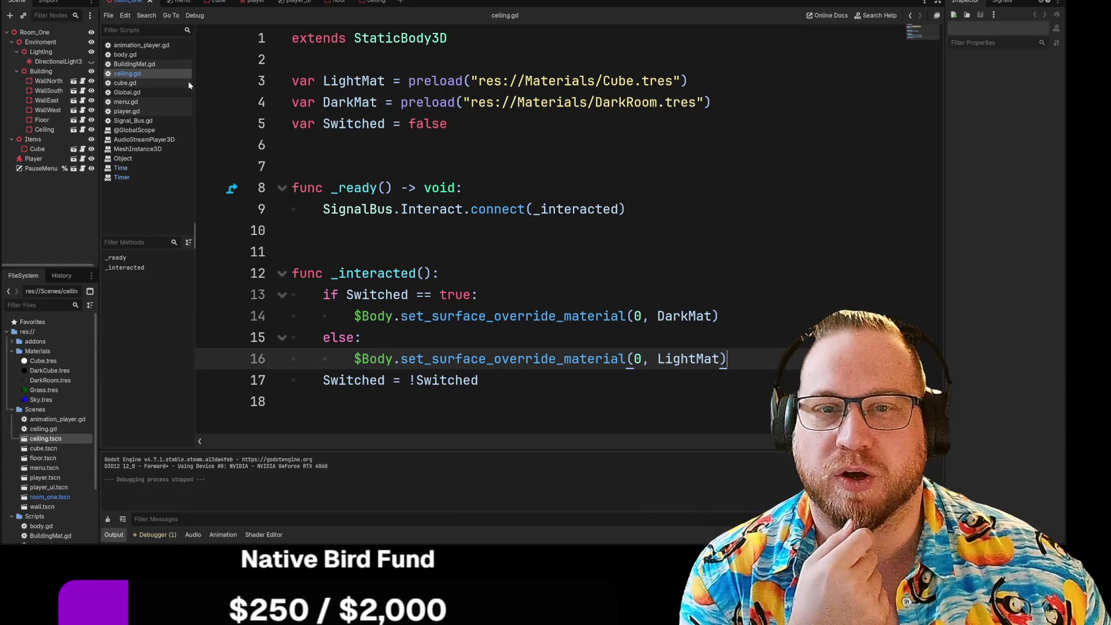
Compare against BuildingMat.gd, then return to ceiling.gd and save it
click(130, 64)
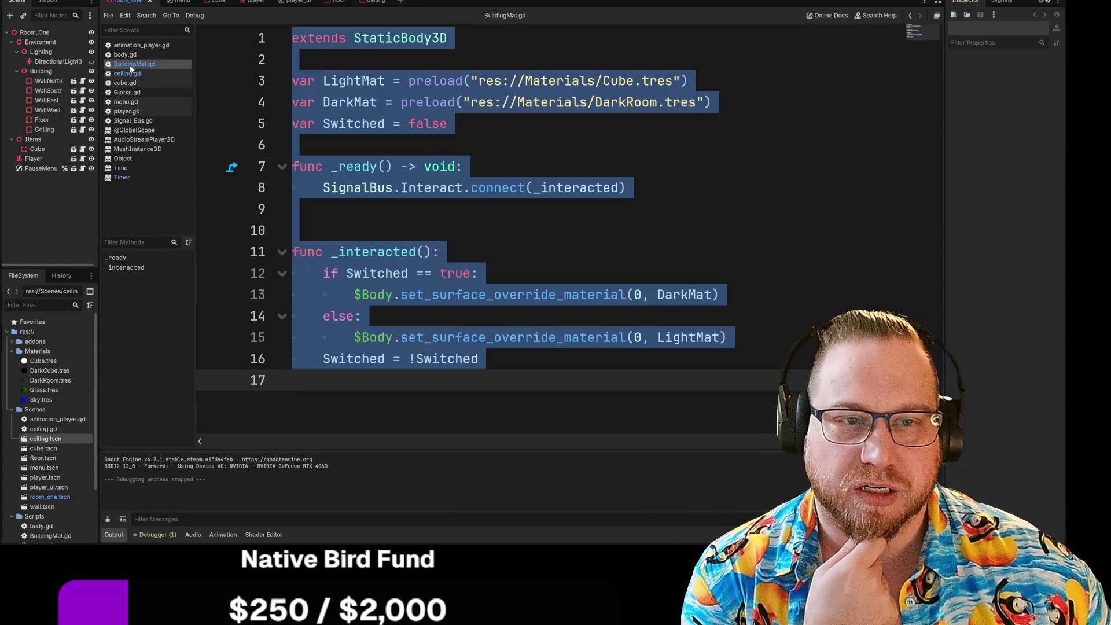
key(ctrl+v)
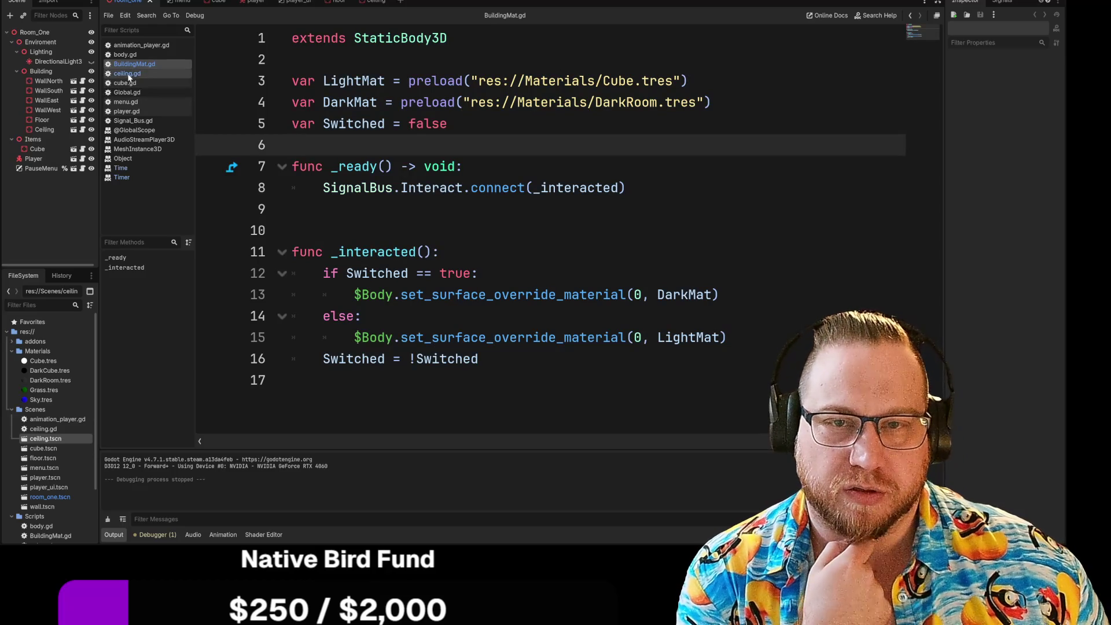
click(133, 72)
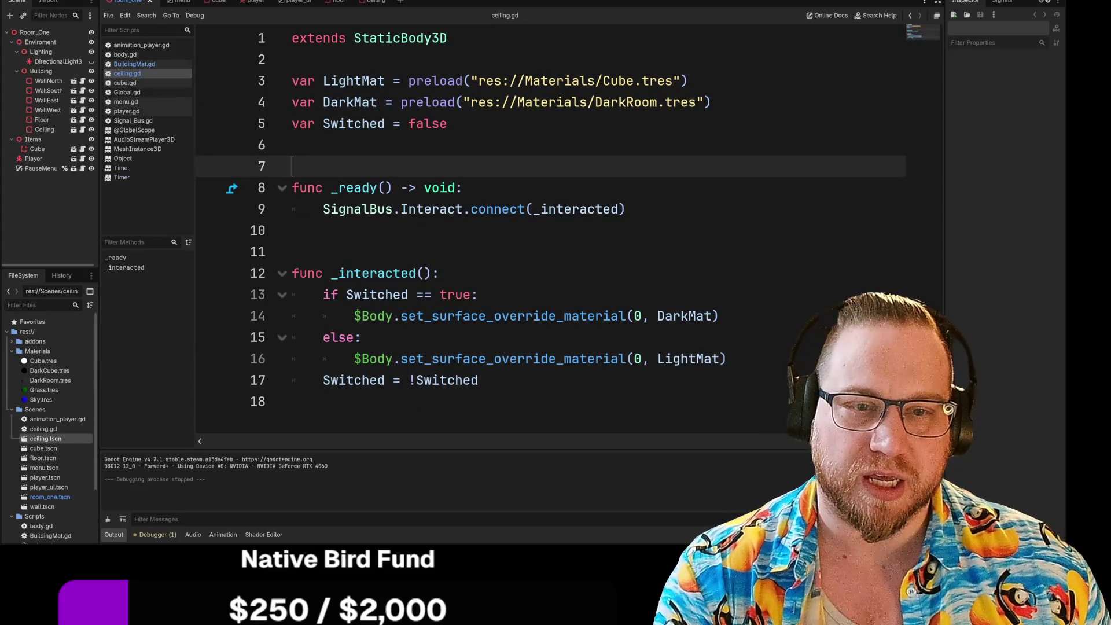
right_click(133, 73)
click(151, 80)
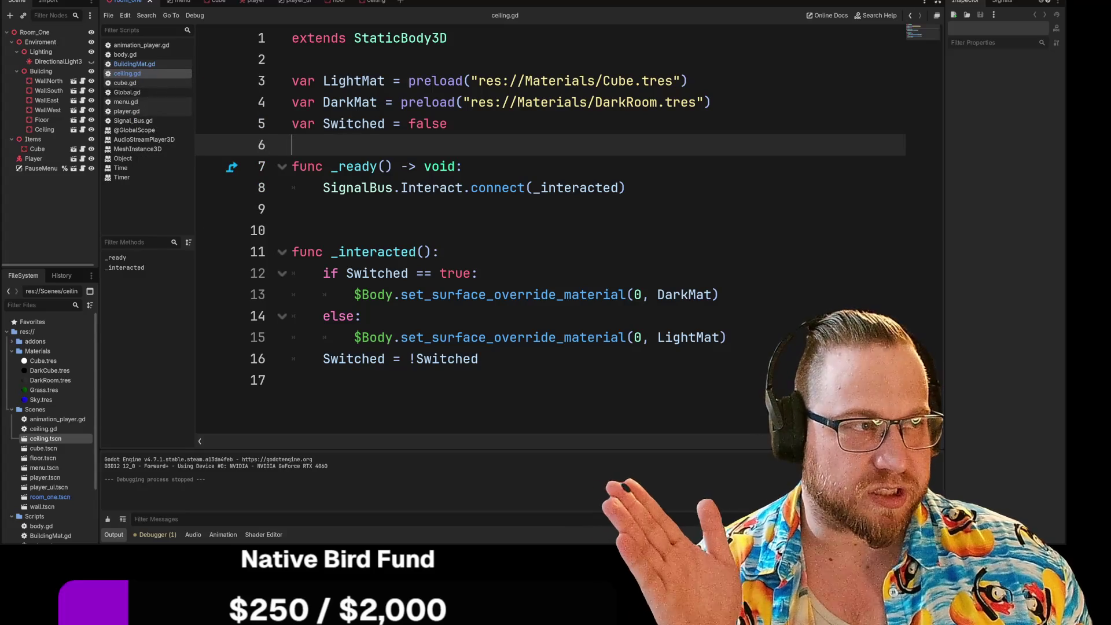
Run the project with F5 to test the ceiling, then stop the game
key(F5)
key(Escape)
click(845, 51)
mouse_move(341, 188)
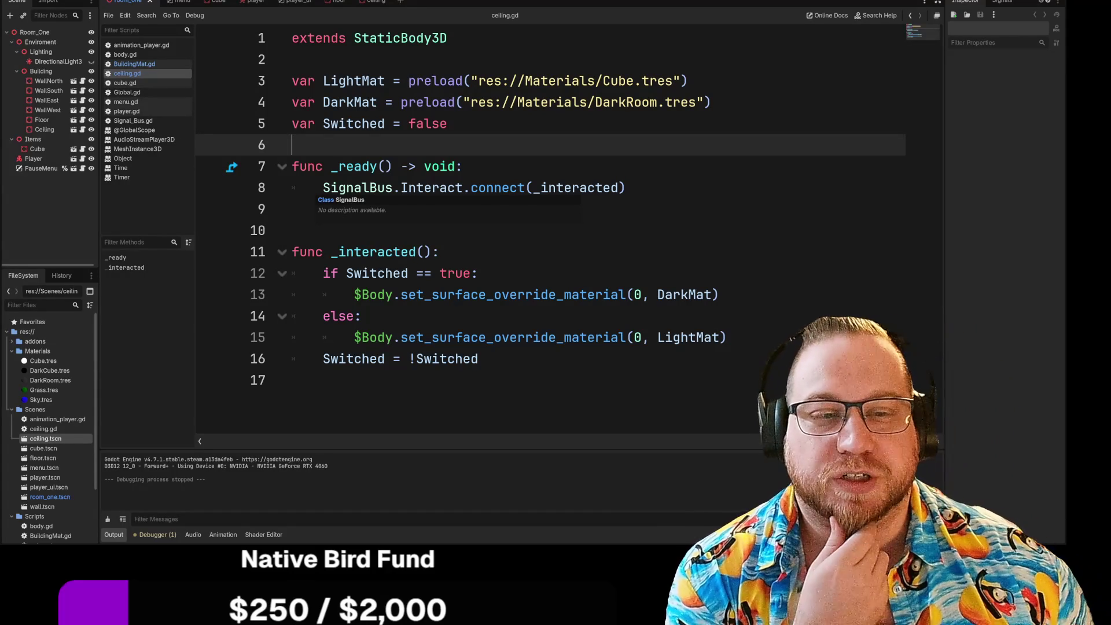
click(347, 229)
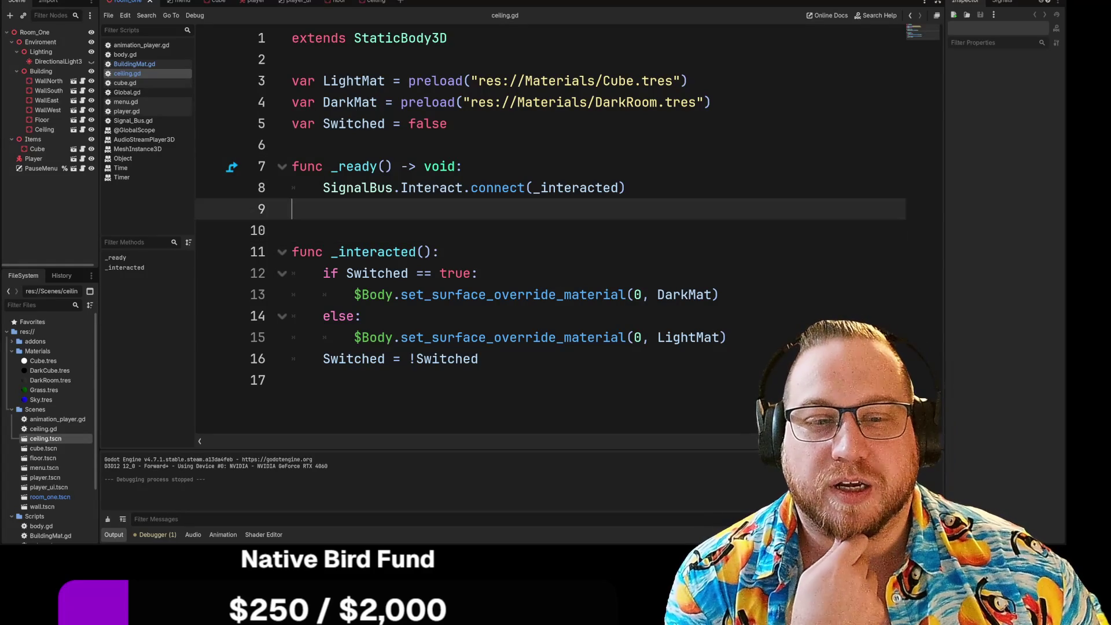
click(292, 144)
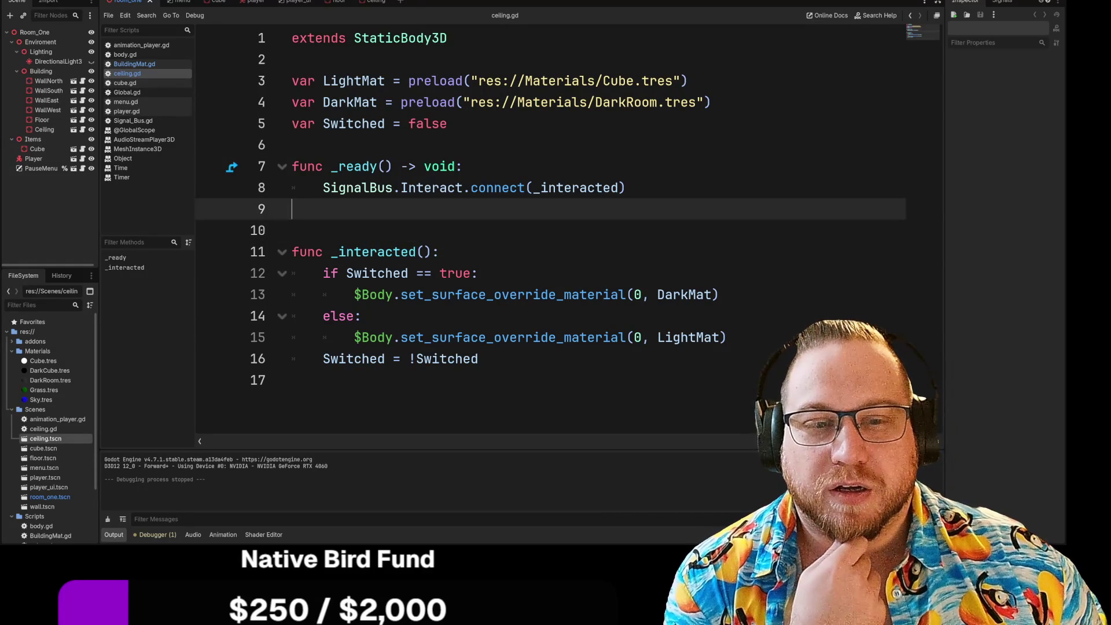
click(292, 230)
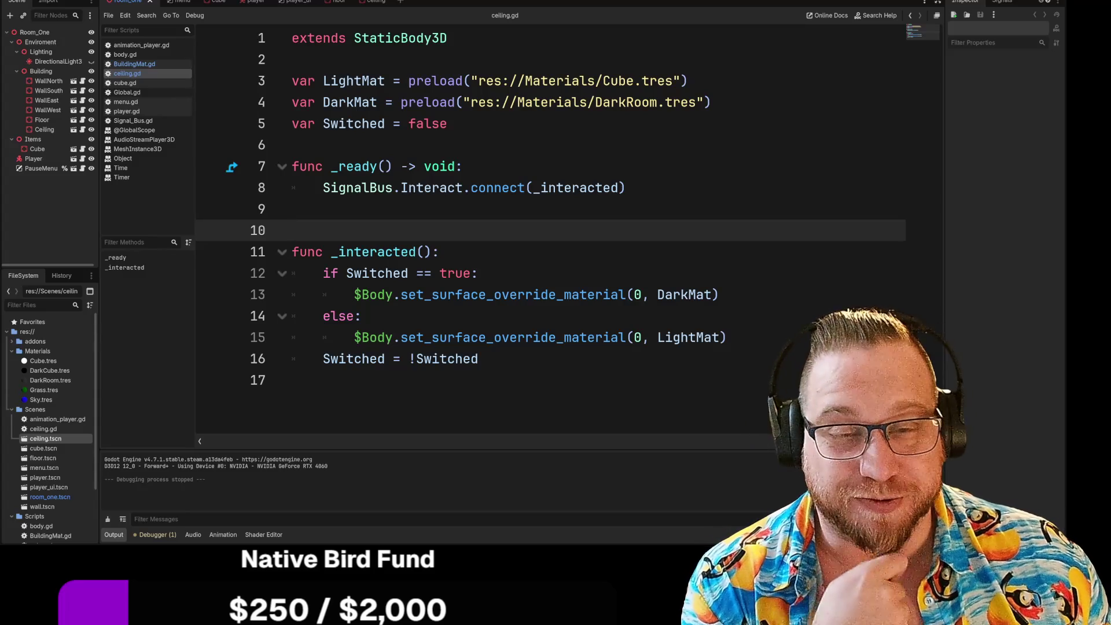
click(17, 1)
Save the room scene through Scene > Save Scene
click(32, 50)
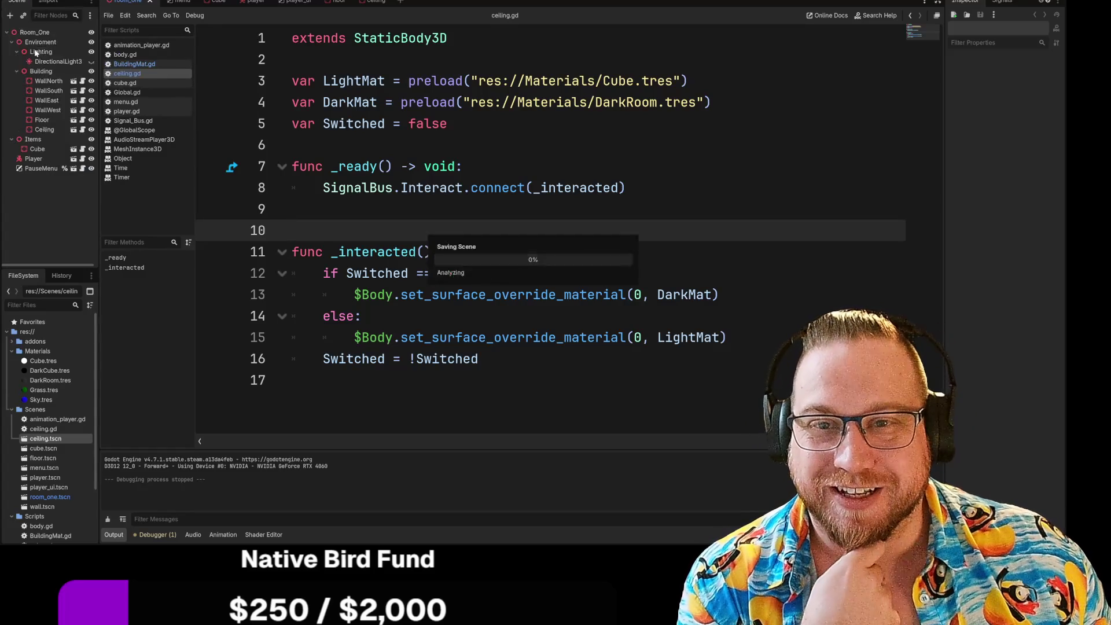